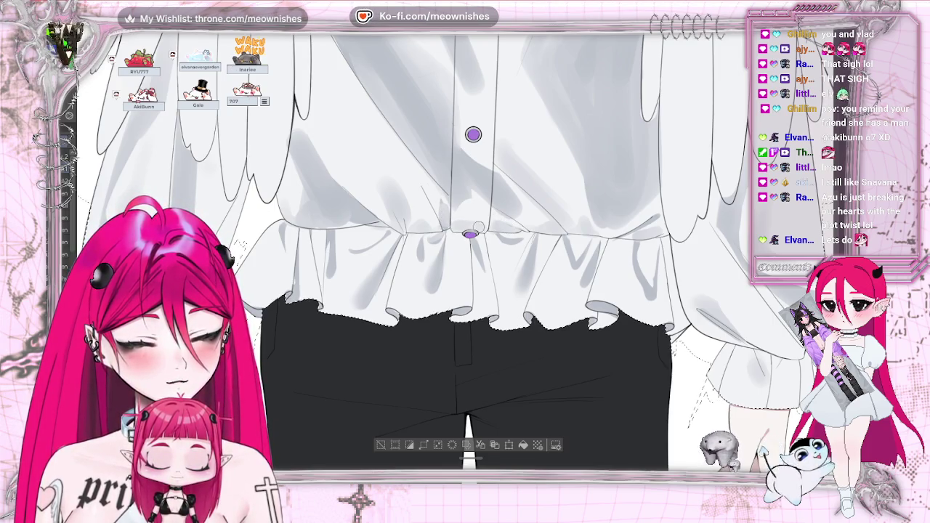
- Zoom in close on the shirt and pants to prepare for shading
{"action": "scroll", "coordinate": [468, 211], "scroll_direction": "down", "scroll_amount": 2}
{"action": "scroll", "coordinate": [468, 210], "scroll_direction": "down", "scroll_amount": 2}
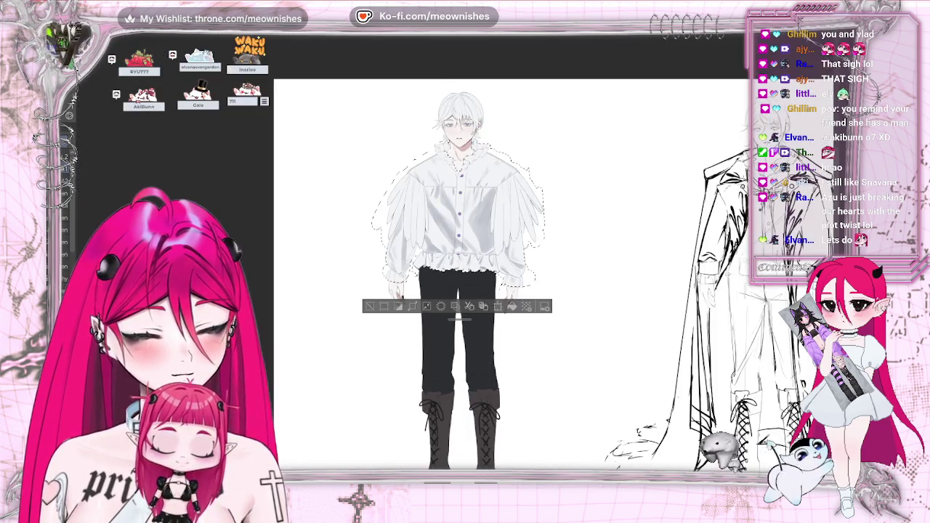
{"action": "scroll", "coordinate": [468, 210], "scroll_direction": "down", "scroll_amount": 1}
{"action": "scroll", "coordinate": [460, 207], "scroll_direction": "down", "scroll_amount": 2}
{"action": "scroll", "coordinate": [460, 207], "scroll_direction": "down", "scroll_amount": 1}
{"action": "scroll", "coordinate": [460, 207], "scroll_direction": "up", "scroll_amount": 3}
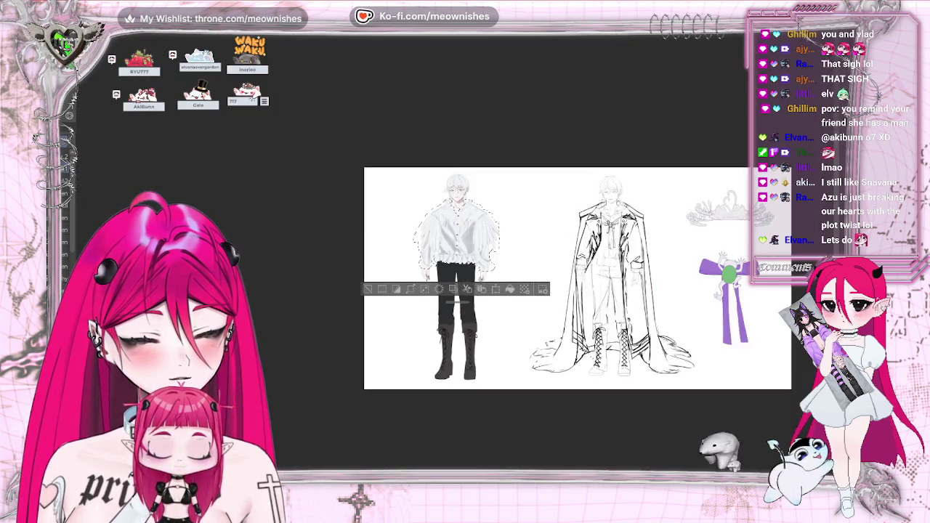
{"action": "scroll", "coordinate": [460, 207], "scroll_direction": "up", "scroll_amount": 2}
{"action": "scroll", "coordinate": [458, 291], "scroll_direction": "up", "scroll_amount": 2}
{"action": "scroll", "coordinate": [457, 290], "scroll_direction": "up", "scroll_amount": 1}
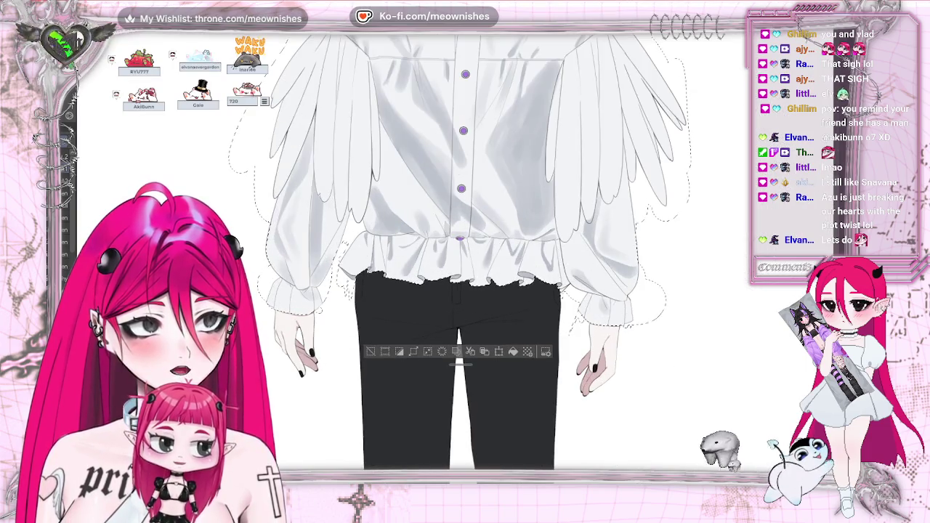
{"action": "scroll", "coordinate": [472, 255], "scroll_direction": "down", "scroll_amount": 1}
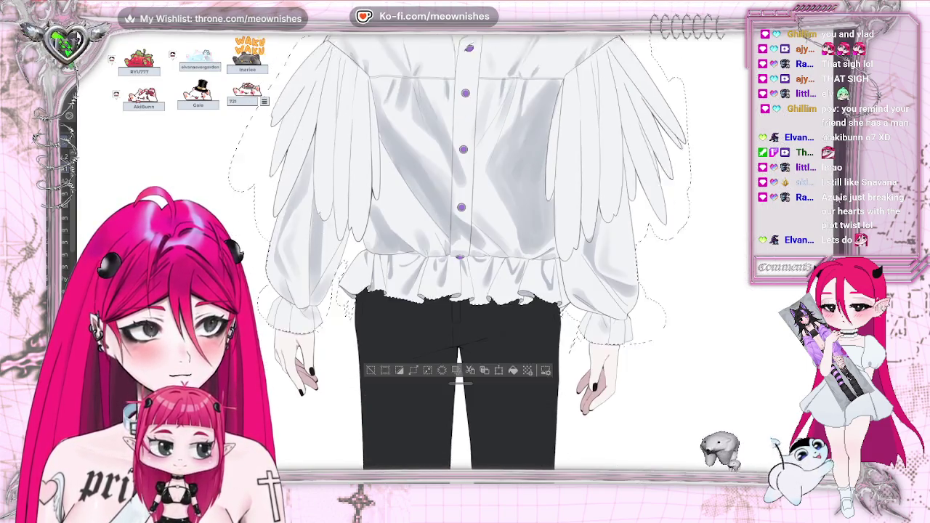
{"action": "scroll", "coordinate": [472, 255], "scroll_direction": "up", "scroll_amount": 1}
{"action": "scroll", "coordinate": [465, 255], "scroll_direction": "down", "scroll_amount": 1}
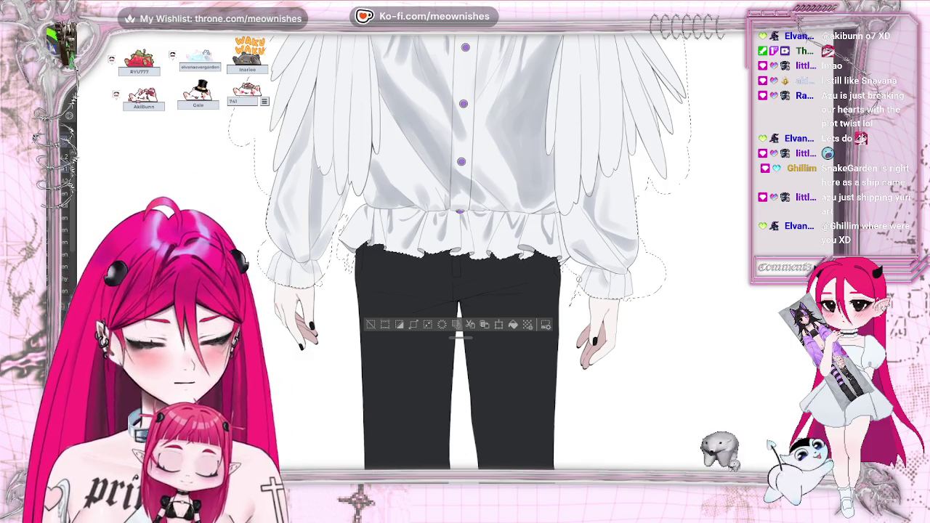
{"action": "key", "text": "ctrl+plus"}
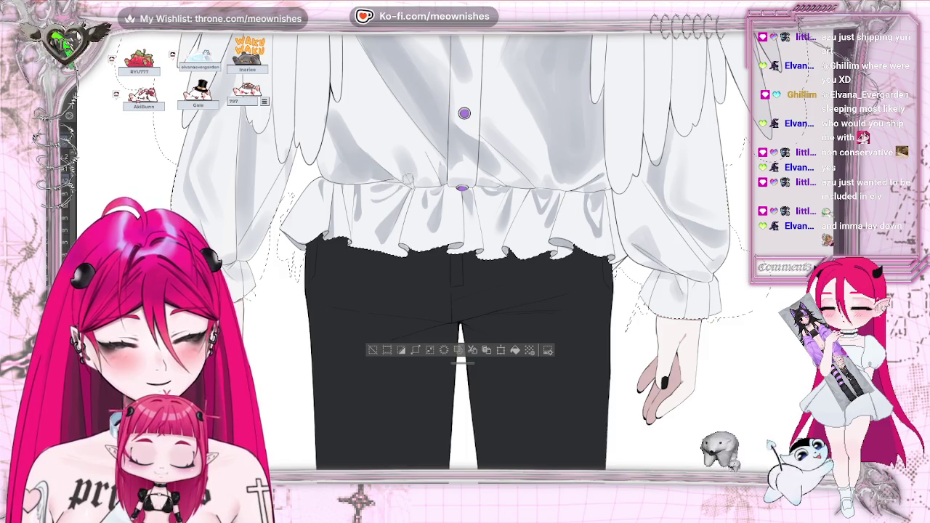
- Zoom out and look over the whole character sheet
{"action": "key", "text": "ctrl+minus"}
{"action": "key", "text": "ctrl+minus"}
{"action": "key", "text": "ctrl+minus"}
{"action": "key", "text": "ctrl+minus"}
{"action": "scroll", "coordinate": [455, 271], "scroll_direction": "up", "scroll_amount": 5}
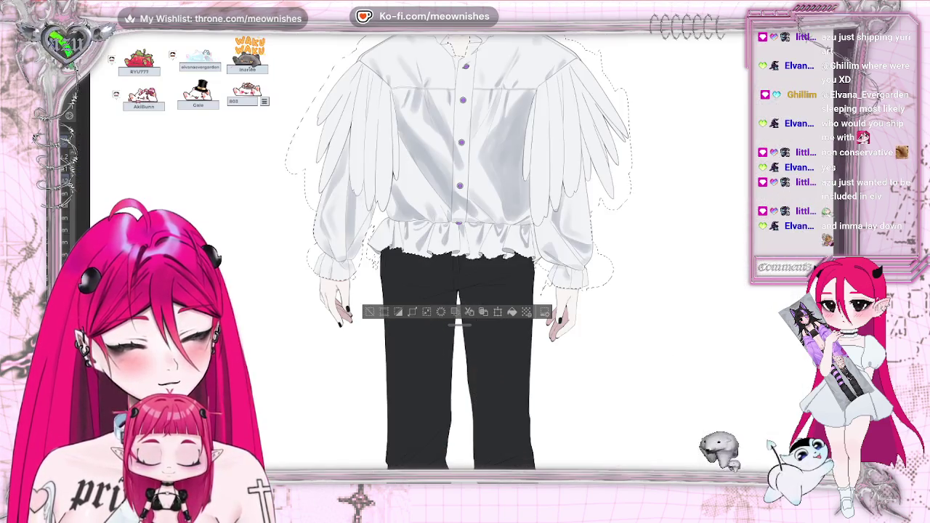
{"action": "scroll", "coordinate": [458, 254], "scroll_direction": "up", "scroll_amount": 3}
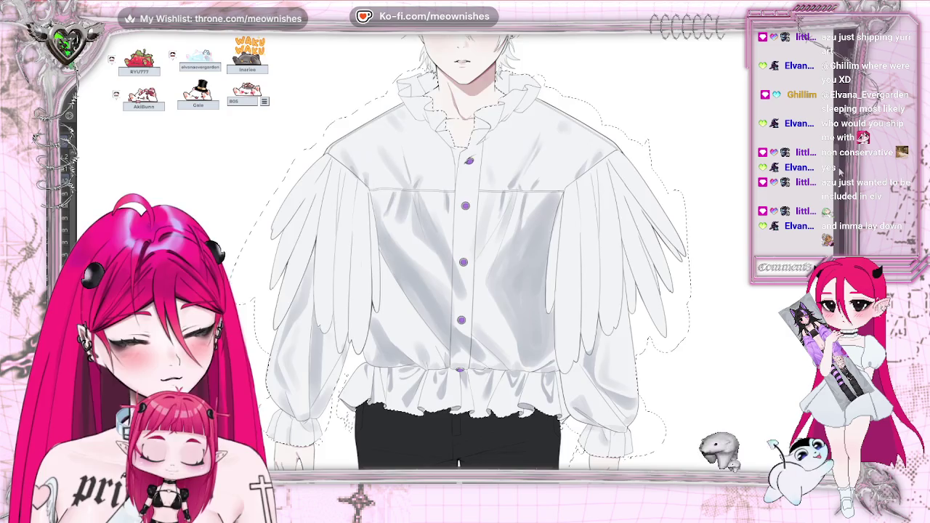
{"action": "scroll", "coordinate": [455, 280], "scroll_direction": "up", "scroll_amount": 1}
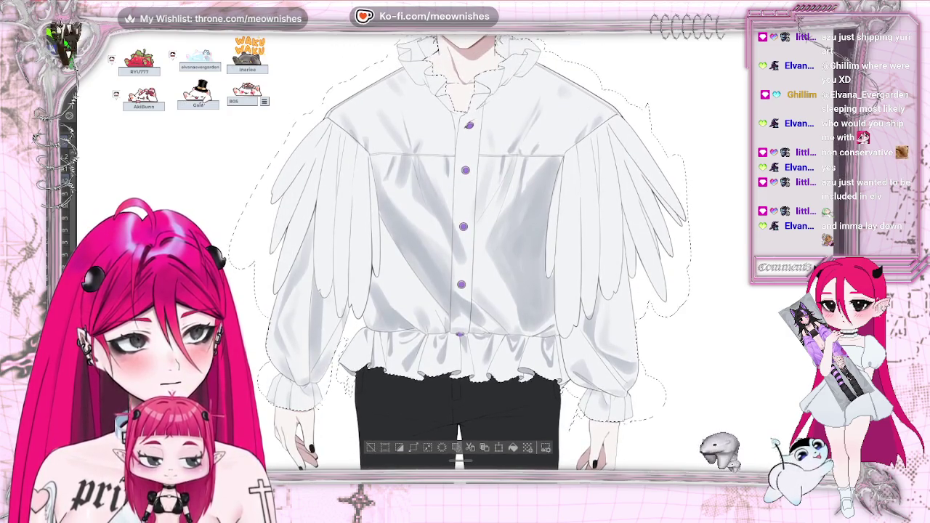
{"action": "scroll", "coordinate": [455, 280], "scroll_direction": "up", "scroll_amount": 1}
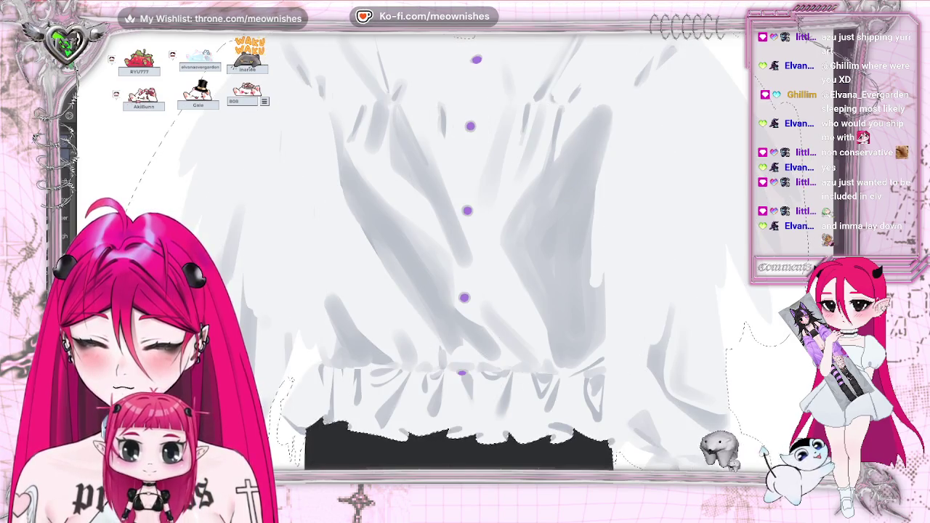
{"action": "scroll", "coordinate": [465, 251], "scroll_direction": "down", "scroll_amount": 5}
{"action": "scroll", "coordinate": [465, 250], "scroll_direction": "up", "scroll_amount": 5}
{"action": "scroll", "coordinate": [465, 251], "scroll_direction": "up", "scroll_amount": 1}
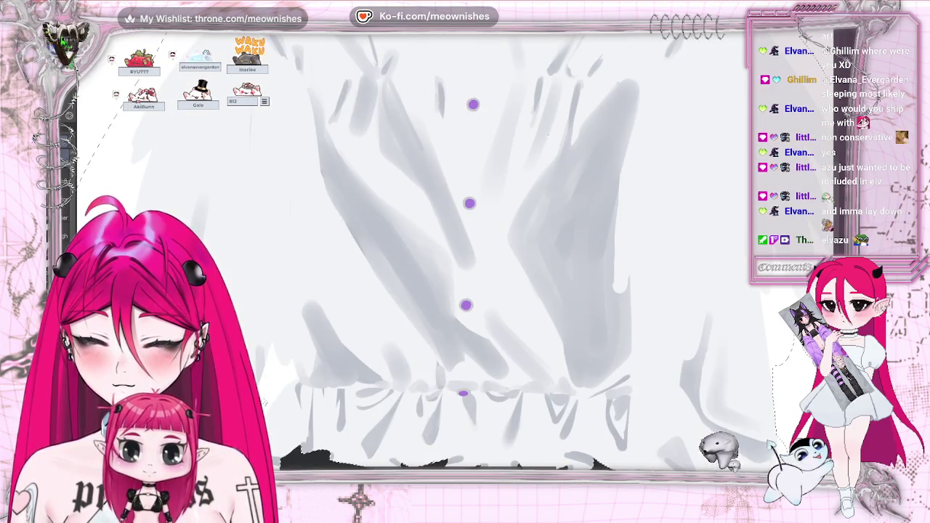
{"action": "scroll", "coordinate": [465, 251], "scroll_direction": "down", "scroll_amount": 2}
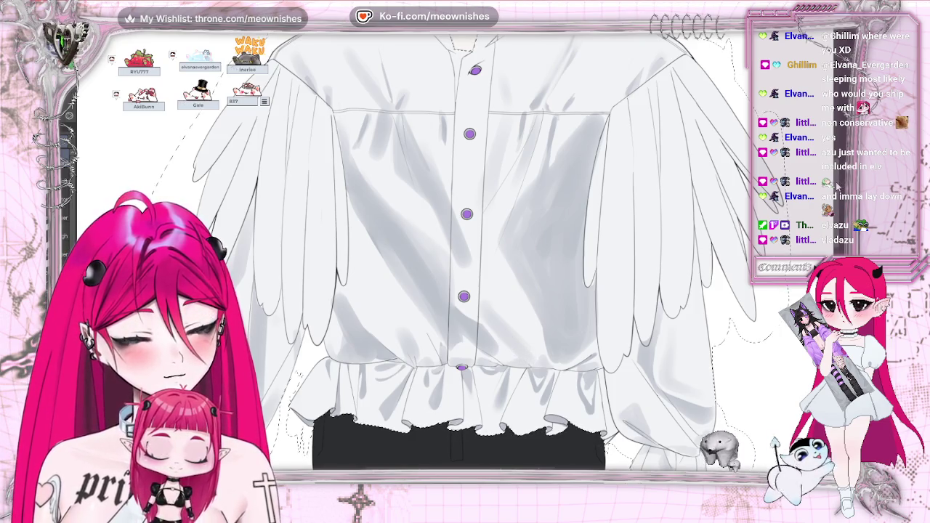
{"action": "scroll", "coordinate": [459, 465], "scroll_direction": "down", "scroll_amount": 2}
{"action": "scroll", "coordinate": [460, 465], "scroll_direction": "down", "scroll_amount": 3}
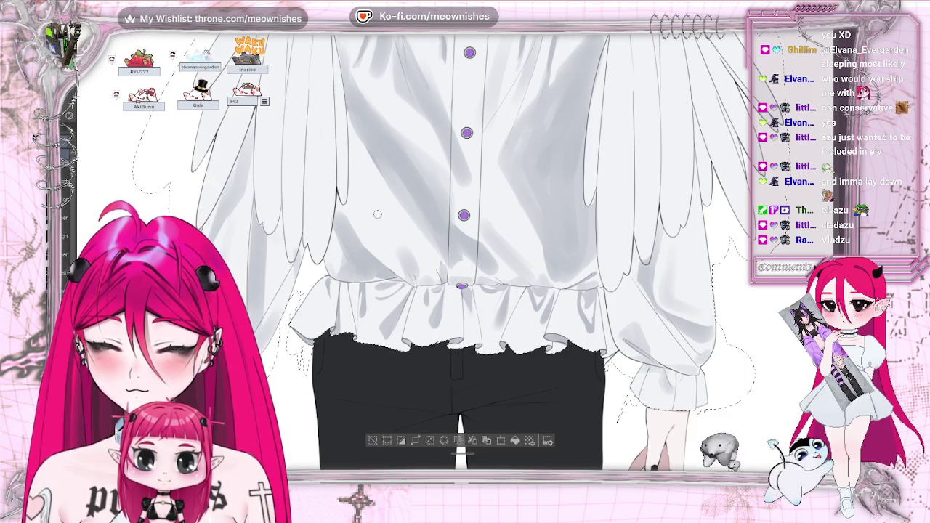
{"action": "scroll", "coordinate": [487, 220], "scroll_direction": "up", "scroll_amount": 3}
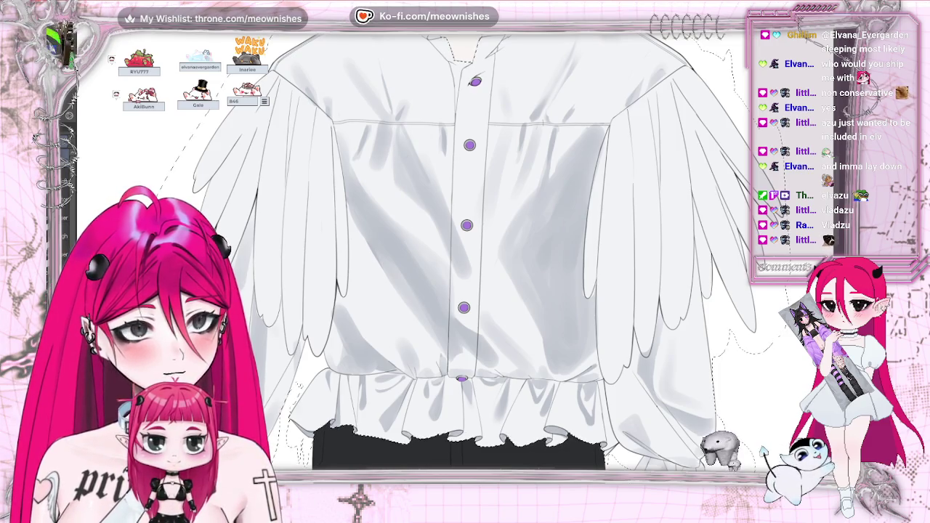
{"action": "scroll", "coordinate": [457, 258], "scroll_direction": "up", "scroll_amount": 1}
{"action": "scroll", "coordinate": [458, 258], "scroll_direction": "up", "scroll_amount": 2}
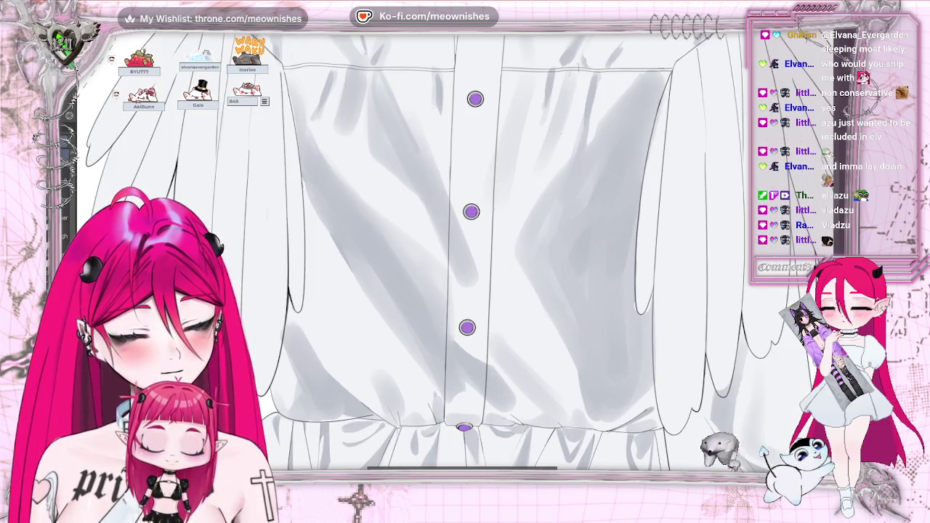
{"action": "scroll", "coordinate": [573, 167], "scroll_direction": "up", "scroll_amount": 3}
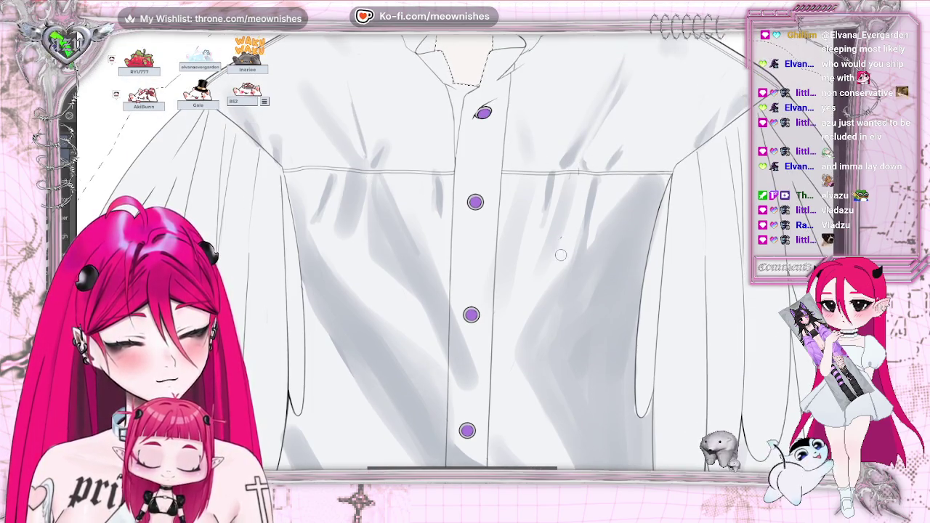
{"action": "scroll", "coordinate": [729, 165], "scroll_direction": "up", "scroll_amount": 3}
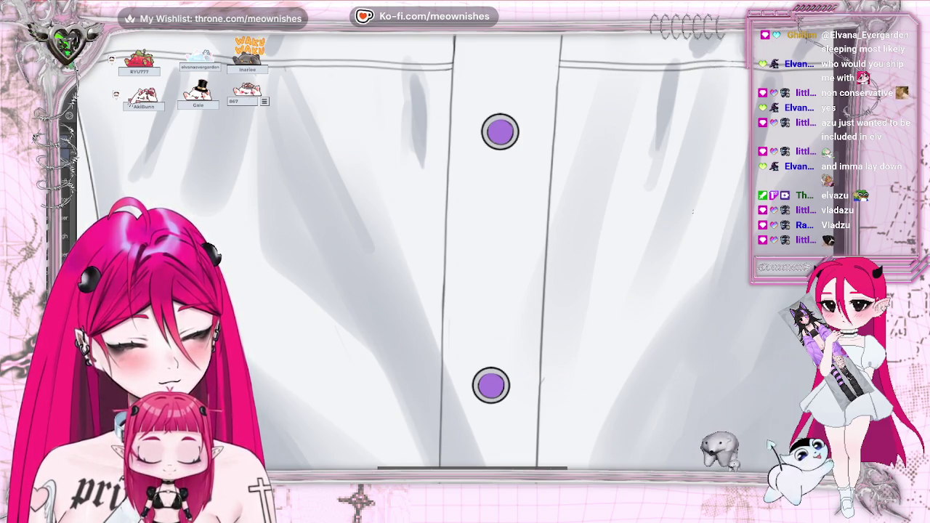
- Deepen the shirt front with a light gray stroke running down-left, then view the whole figure
{"action": "scroll", "coordinate": [466, 254], "scroll_direction": "down", "scroll_amount": 5}
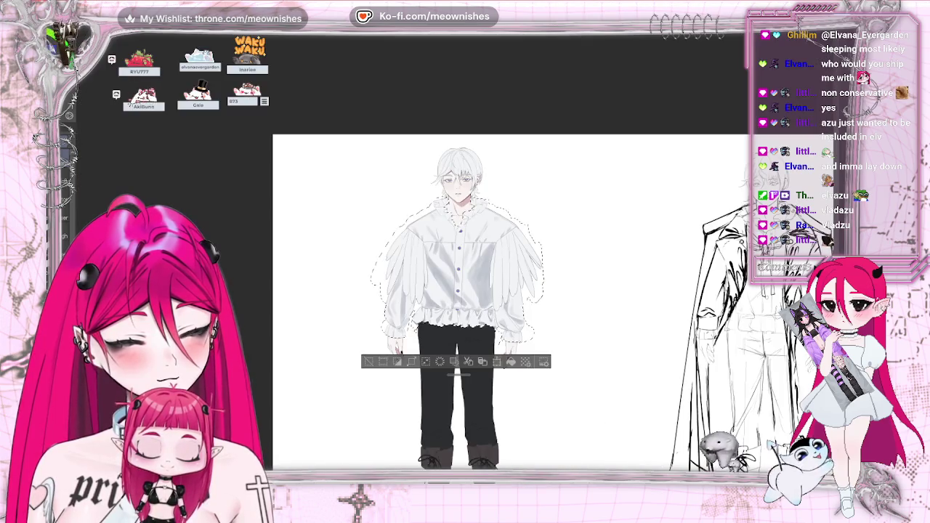
{"action": "scroll", "coordinate": [465, 254], "scroll_direction": "up", "scroll_amount": 3}
{"action": "scroll", "coordinate": [455, 259], "scroll_direction": "up", "scroll_amount": 2}
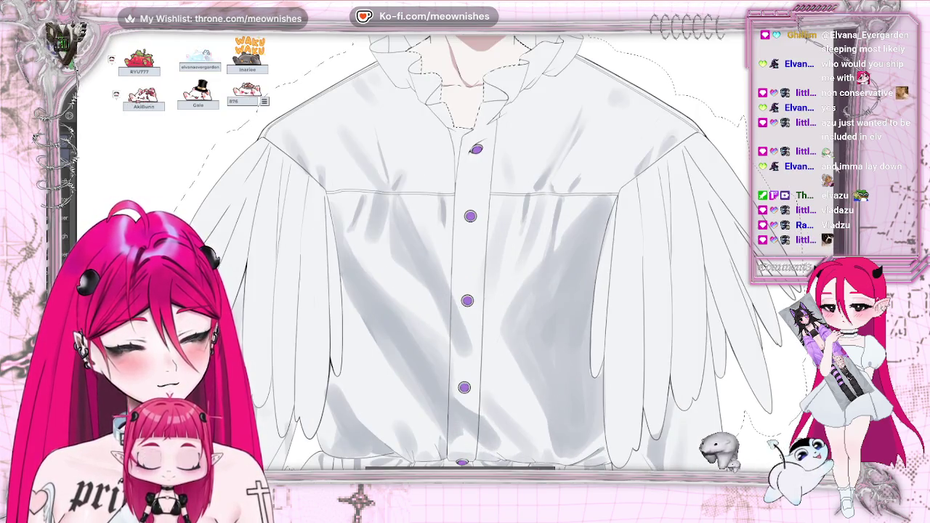
{"action": "scroll", "coordinate": [465, 254], "scroll_direction": "down", "scroll_amount": 2}
{"action": "scroll", "coordinate": [465, 255], "scroll_direction": "up", "scroll_amount": 2}
{"action": "scroll", "coordinate": [465, 254], "scroll_direction": "down", "scroll_amount": 2}
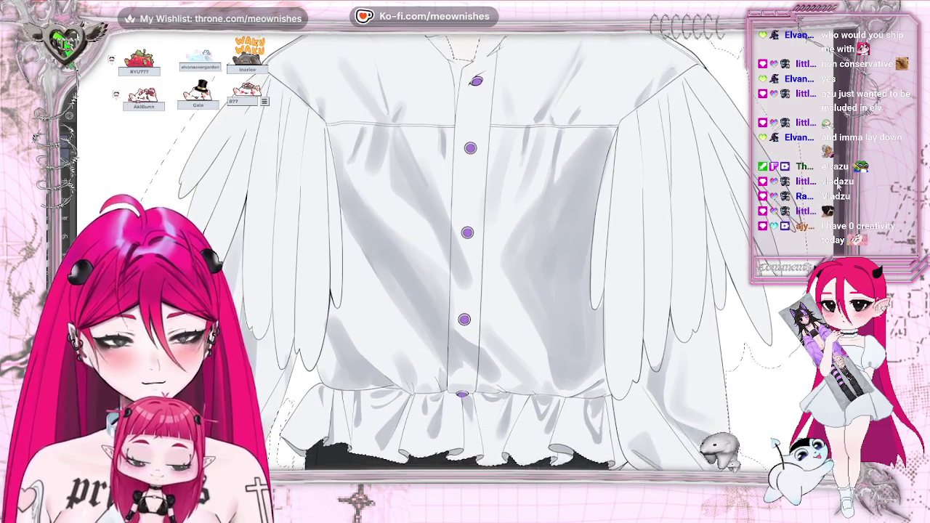
{"action": "scroll", "coordinate": [465, 254], "scroll_direction": "up", "scroll_amount": 2}
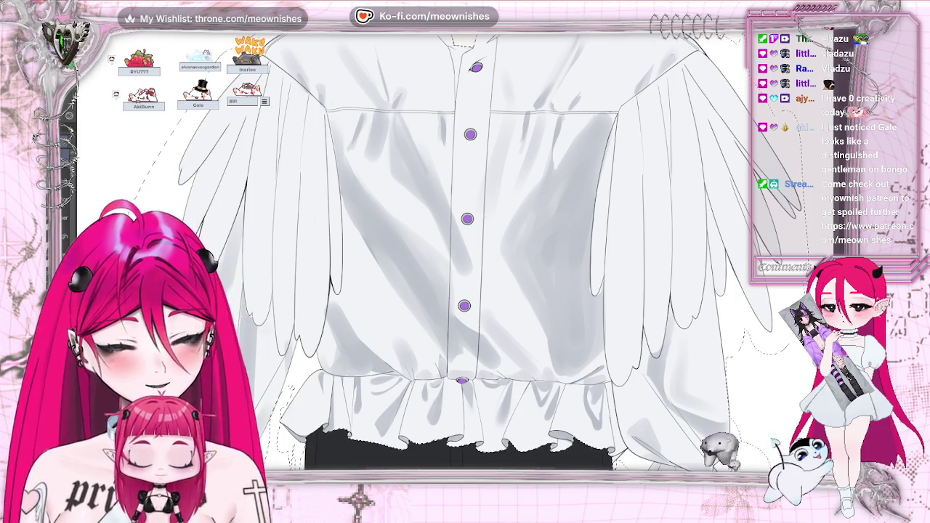
{"action": "scroll", "coordinate": [455, 259], "scroll_direction": "up", "scroll_amount": 1}
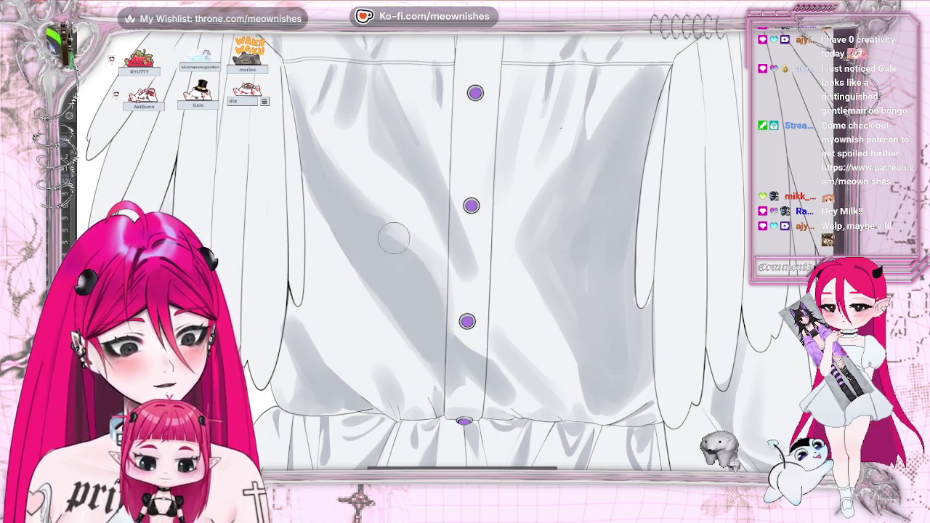
{"action": "left_click_drag", "start_coordinate": [577, 192], "coordinate": [563, 236]}
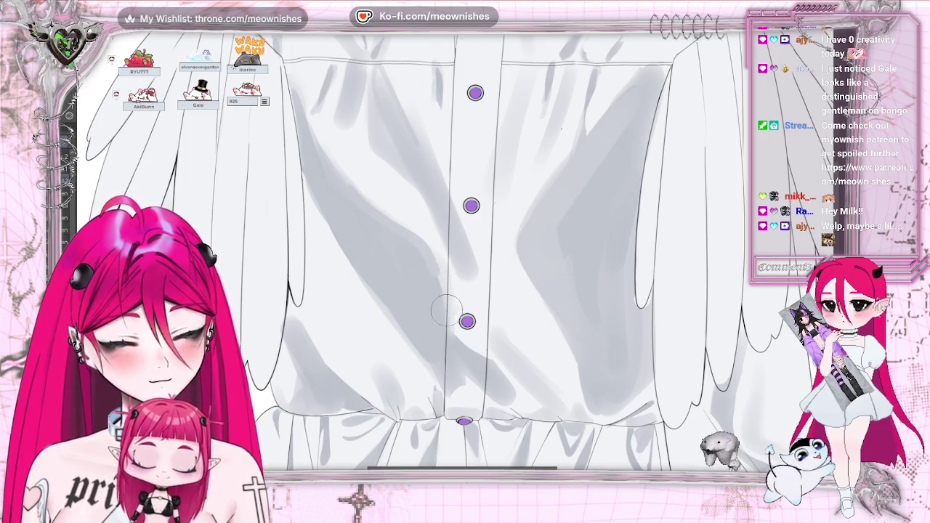
{"action": "key", "text": "ctrl+0"}
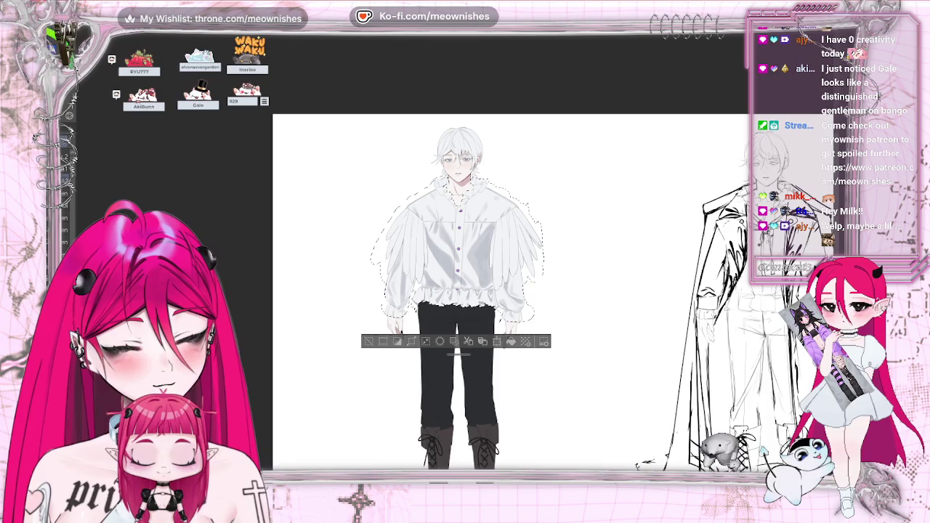
{"action": "scroll", "coordinate": [462, 247], "scroll_direction": "up", "scroll_amount": 1}
{"action": "scroll", "coordinate": [461, 247], "scroll_direction": "up", "scroll_amount": 1}
{"action": "scroll", "coordinate": [461, 247], "scroll_direction": "up", "scroll_amount": 1}
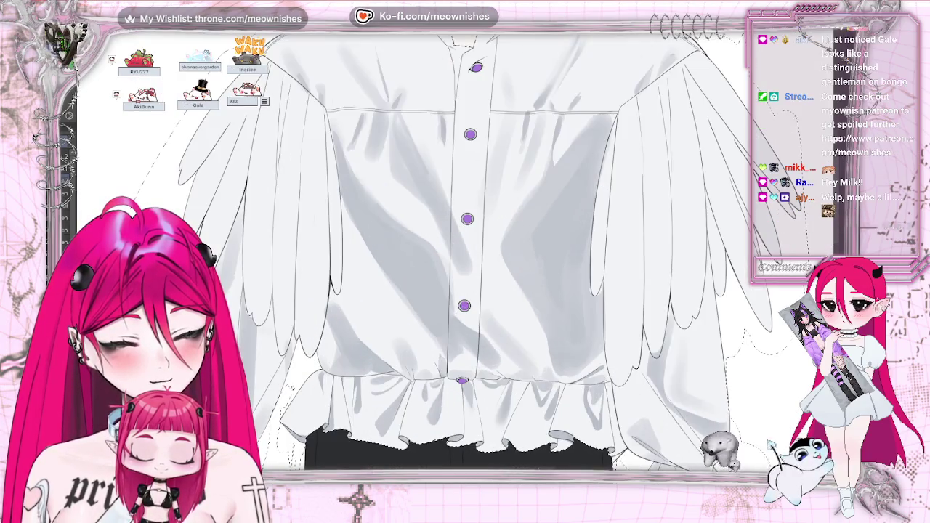
{"action": "scroll", "coordinate": [465, 256], "scroll_direction": "up", "scroll_amount": 1}
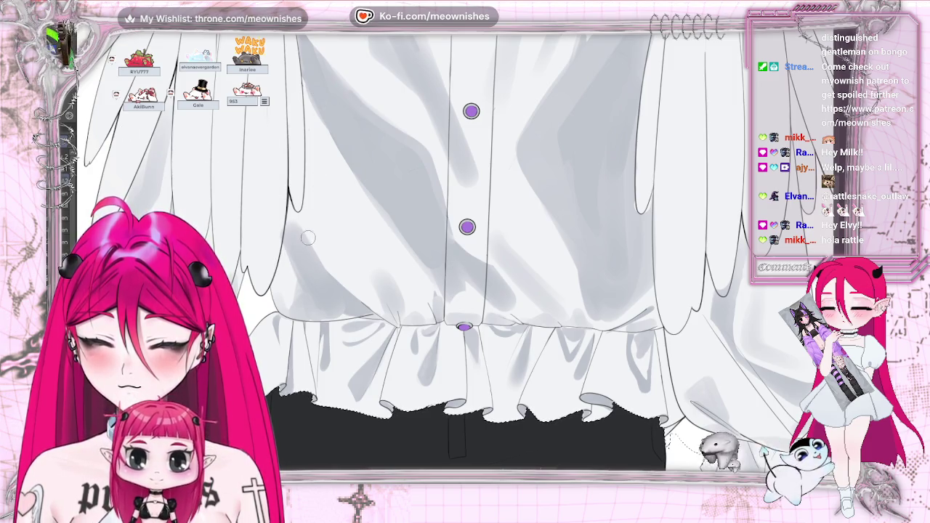
- Check the shirt mirrored and rotated, reset the view, and shade its folds soft gray
{"action": "key", "text": "h"}
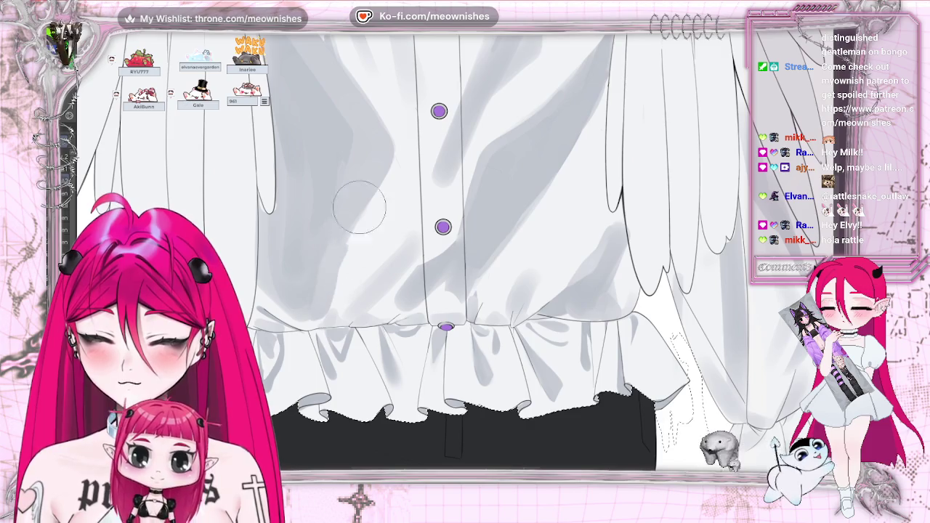
{"action": "key", "text": "-"}
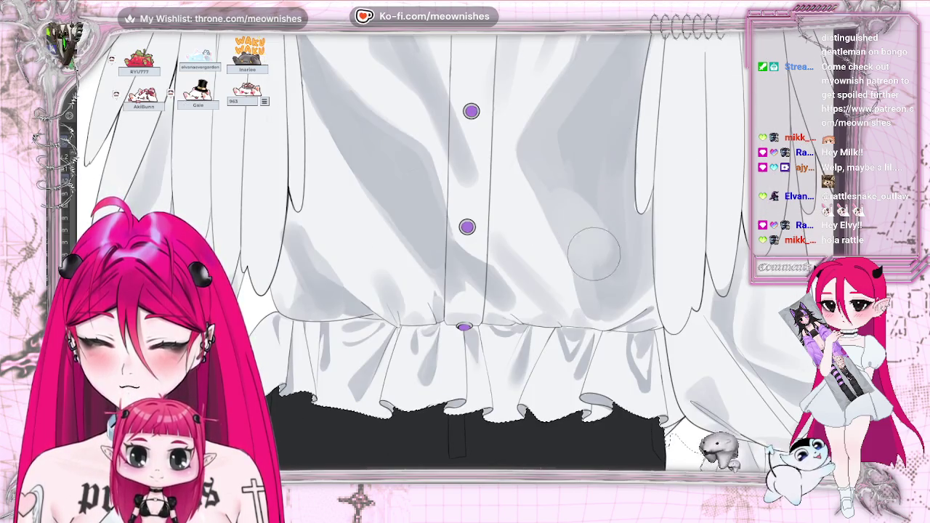
{"action": "key", "text": "ctrl+0"}
{"action": "key", "text": "ctrl+plus"}
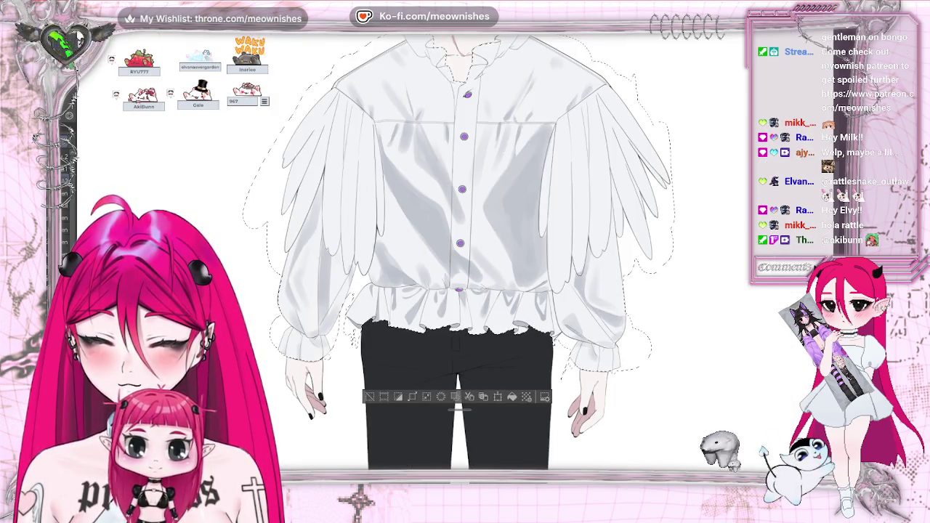
{"action": "key", "text": "ctrl+plus"}
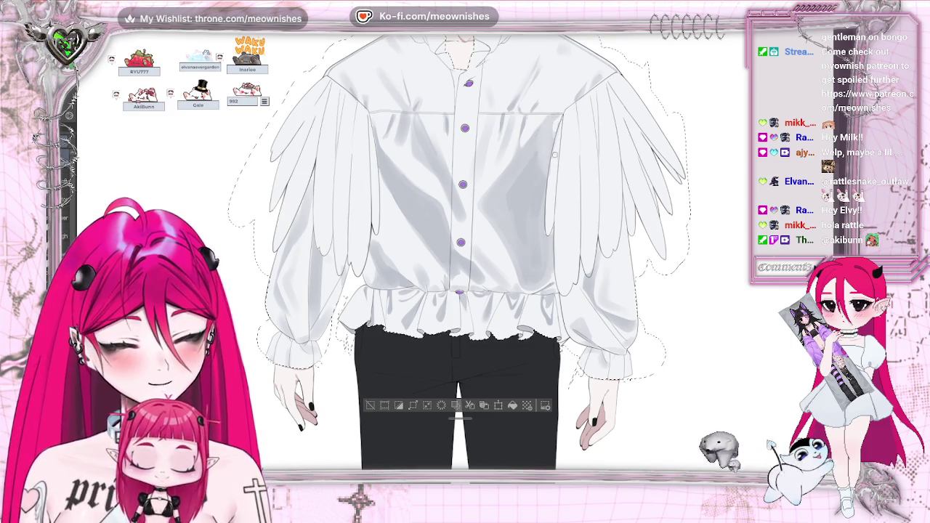
{"action": "key", "text": "ctrl+minus"}
{"action": "key", "text": "ctrl+minus"}
{"action": "key", "text": "ctrl+minus"}
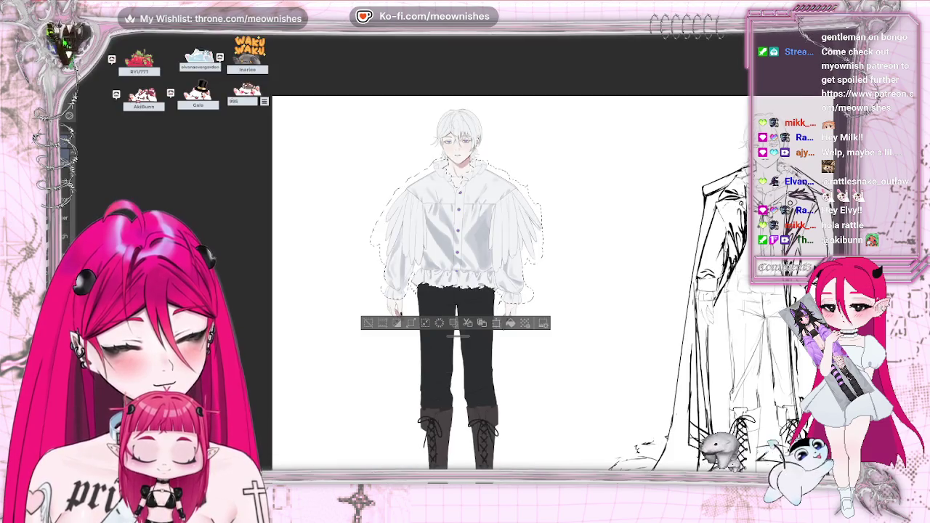
- Zoom back in on the shirt to refine fold shading across body and feathered sleeves
{"action": "key", "text": "ctrl+plus"}
{"action": "key", "text": "ctrl+plus"}
{"action": "key", "text": "ctrl+plus"}
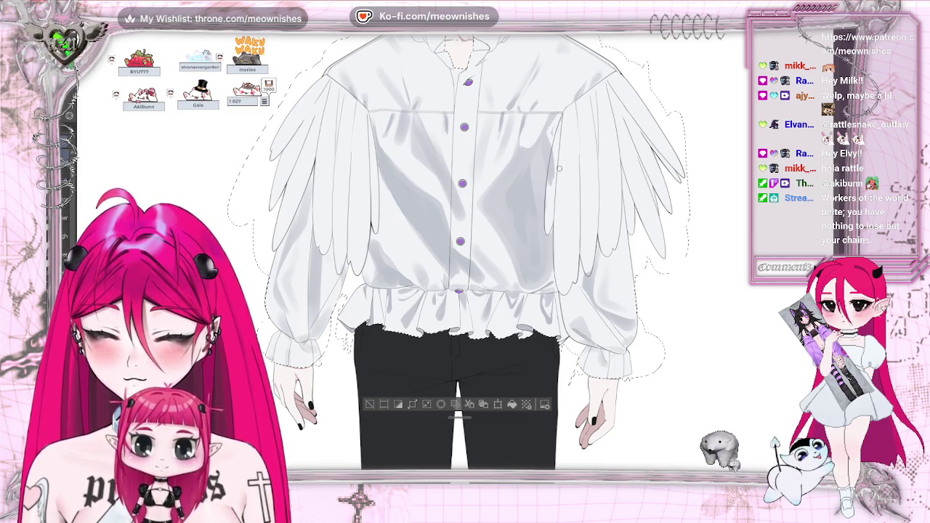
{"action": "scroll", "coordinate": [454, 225], "scroll_direction": "down", "scroll_amount": 5}
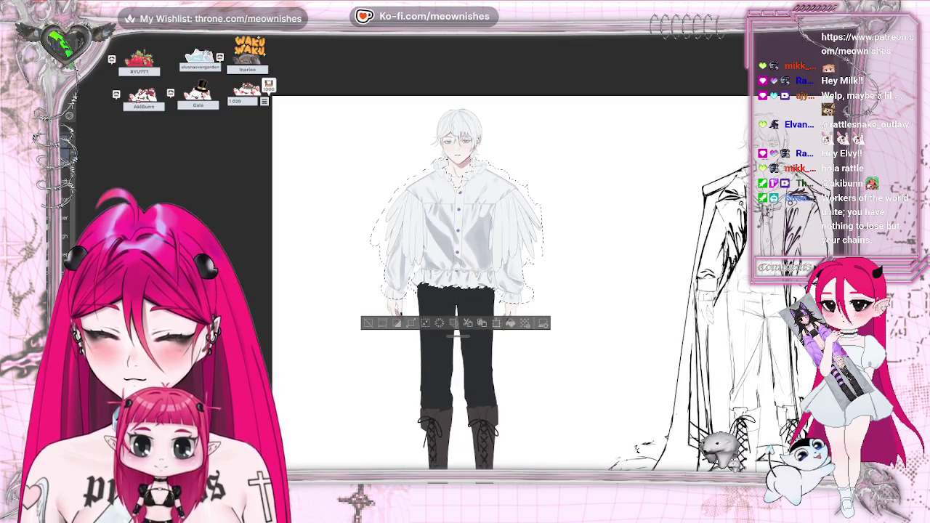
- Zoom onto the ruffled hem and paint gray fold shadows down the body's left side
{"action": "scroll", "coordinate": [465, 255], "scroll_direction": "up", "scroll_amount": 5}
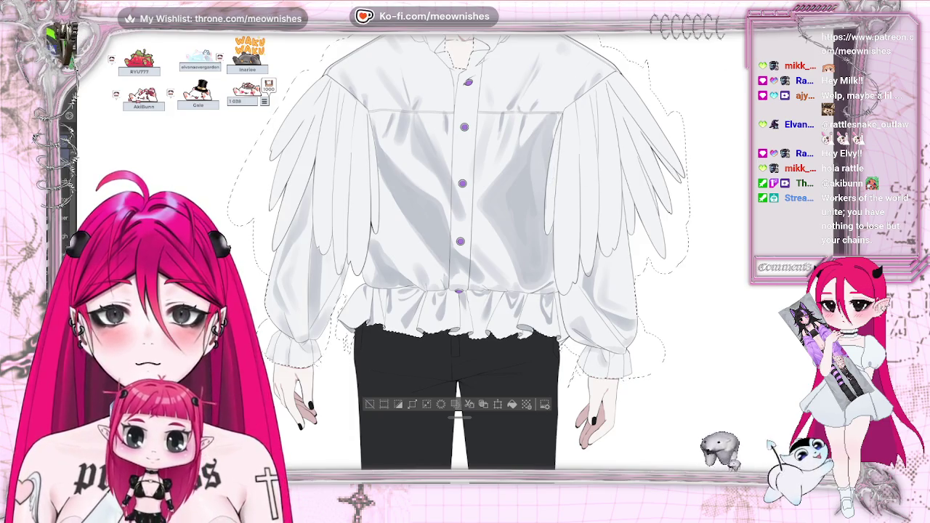
{"action": "scroll", "coordinate": [465, 255], "scroll_direction": "down", "scroll_amount": 5}
{"action": "scroll", "coordinate": [465, 254], "scroll_direction": "down", "scroll_amount": 2}
{"action": "scroll", "coordinate": [465, 255], "scroll_direction": "up", "scroll_amount": 4}
{"action": "scroll", "coordinate": [465, 217], "scroll_direction": "up", "scroll_amount": 2}
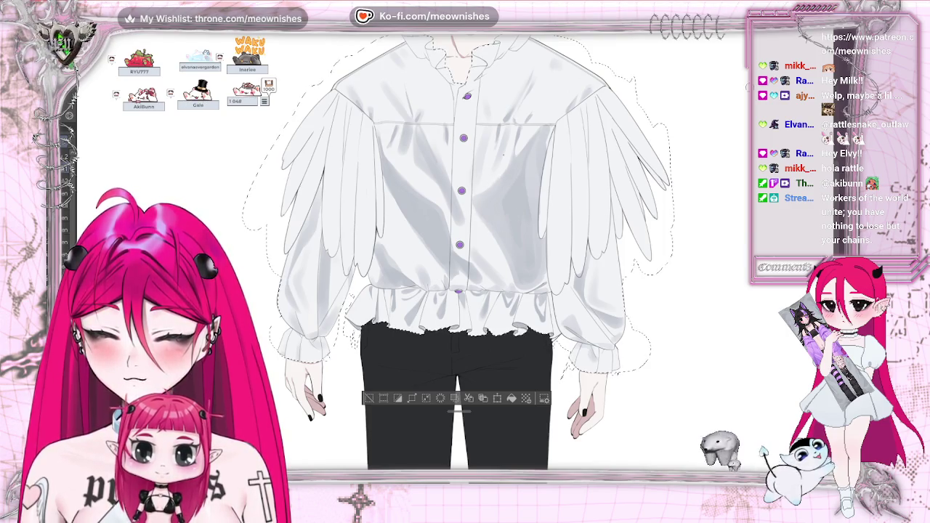
{"action": "scroll", "coordinate": [453, 253], "scroll_direction": "down", "scroll_amount": 5}
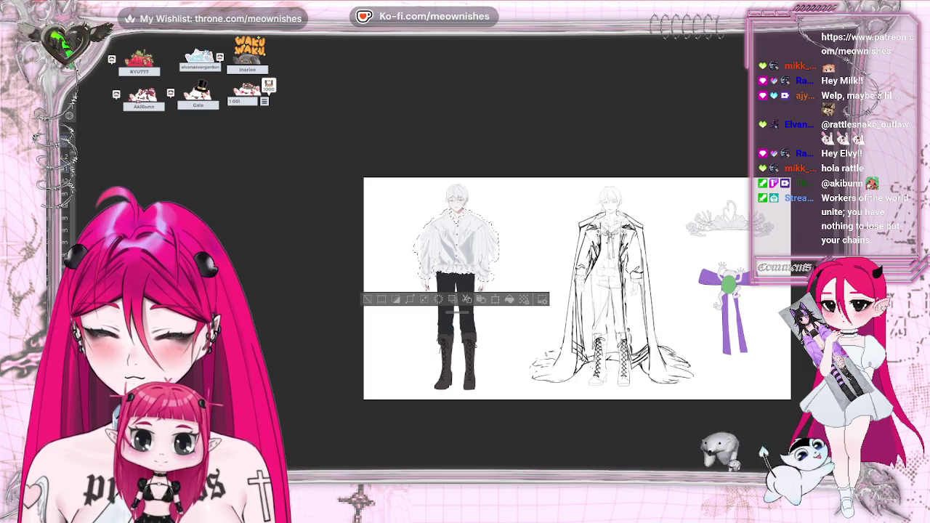
{"action": "scroll", "coordinate": [457, 251], "scroll_direction": "up", "scroll_amount": 5}
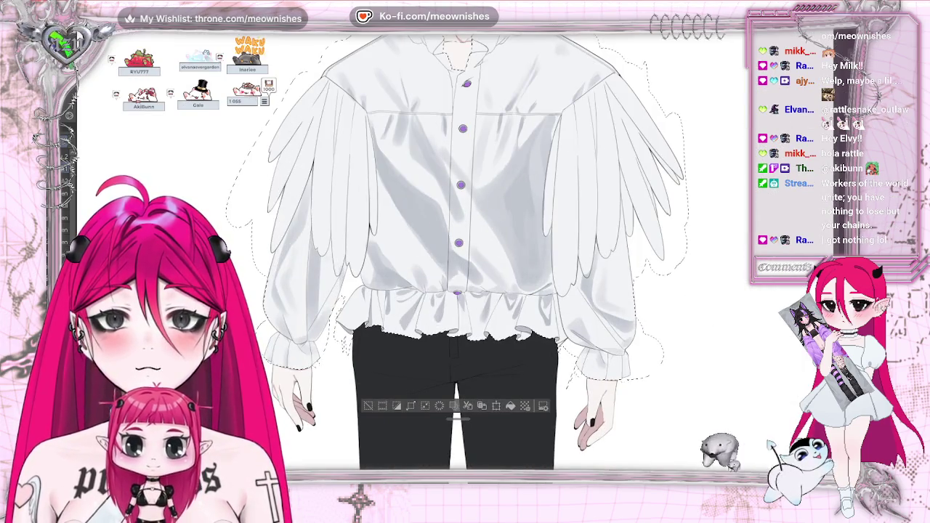
{"action": "scroll", "coordinate": [456, 251], "scroll_direction": "down", "scroll_amount": 3}
{"action": "scroll", "coordinate": [456, 250], "scroll_direction": "down", "scroll_amount": 2}
{"action": "scroll", "coordinate": [457, 250], "scroll_direction": "up", "scroll_amount": 3}
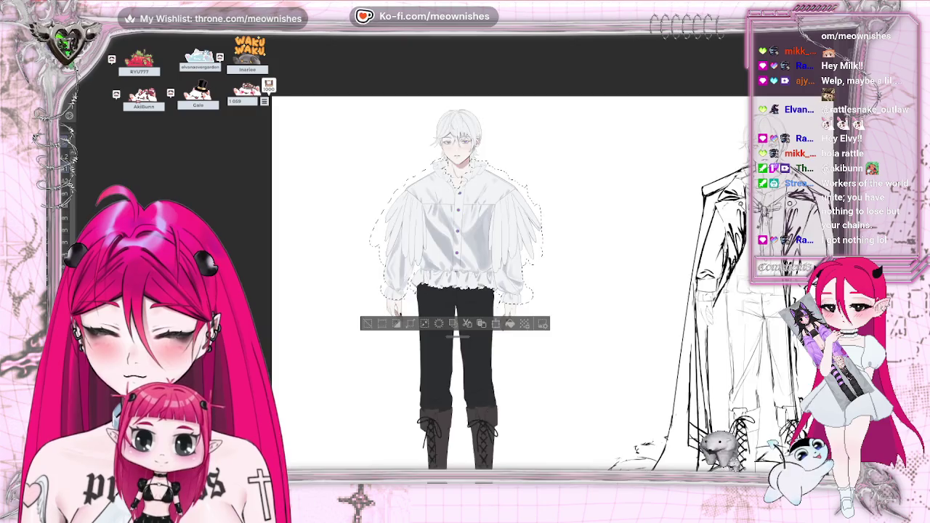
{"action": "scroll", "coordinate": [456, 240], "scroll_direction": "up", "scroll_amount": 2}
{"action": "scroll", "coordinate": [456, 240], "scroll_direction": "up", "scroll_amount": 2}
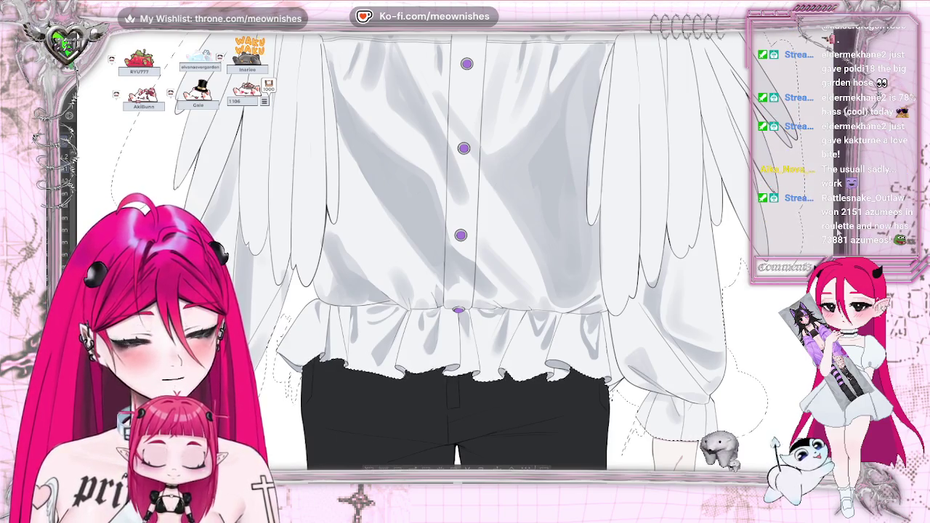
- Darken the fold shadows near the purple buttons, then view the whole figure and zoom back in
{"action": "scroll", "coordinate": [465, 250], "scroll_direction": "down", "scroll_amount": 3}
{"action": "scroll", "coordinate": [465, 251], "scroll_direction": "up", "scroll_amount": 4}
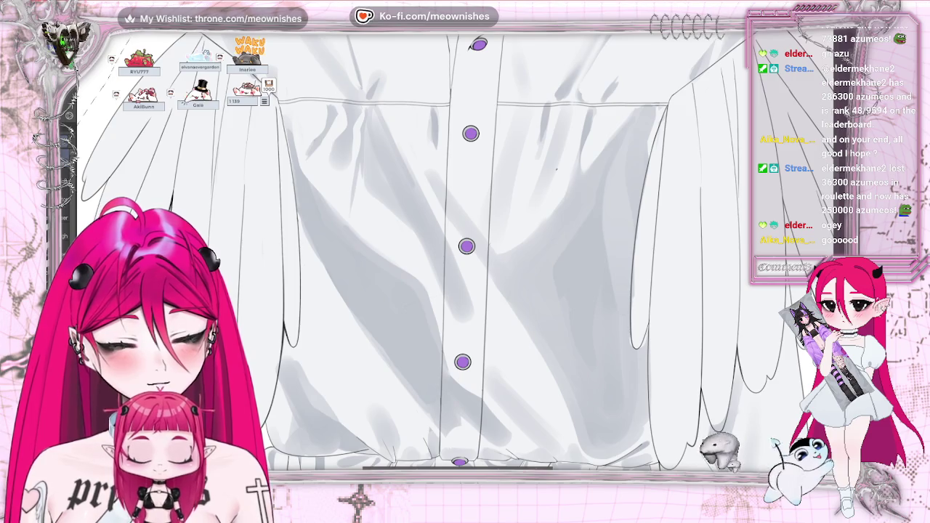
{"action": "key", "text": "ctrl+0"}
{"action": "key", "text": "ctrl+equal"}
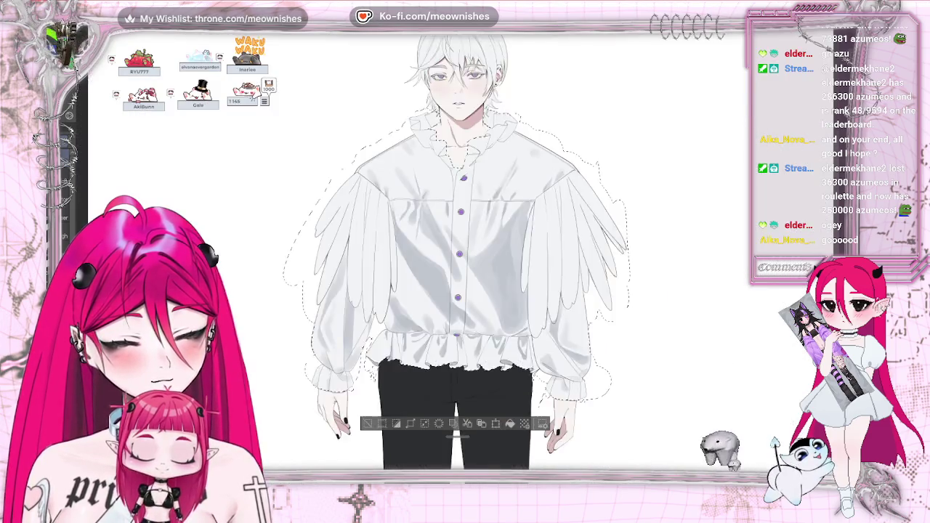
- Blend the diagonal gray creases between the shirt buttons, checking the figure and second sketch zoomed out
{"action": "key", "text": "ctrl+equal"}
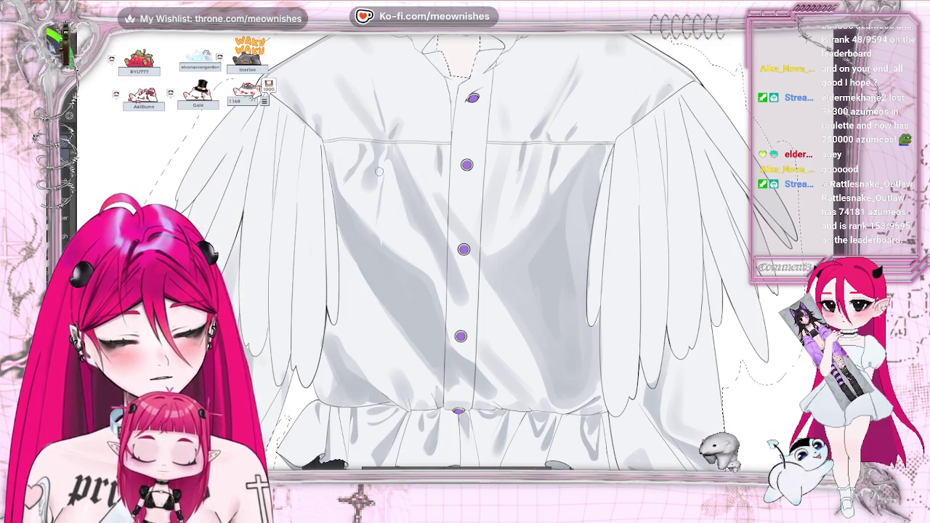
{"action": "key", "text": "ctrl+minus"}
{"action": "key", "text": "ctrl+minus"}
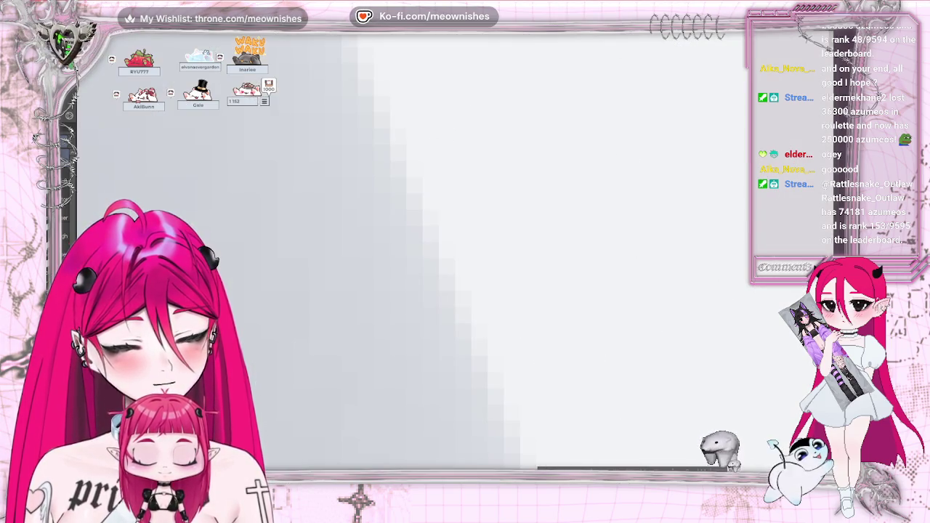
{"action": "key", "text": "ctrl+minus"}
{"action": "key", "text": "ctrl+minus"}
{"action": "key", "text": "ctrl+plus"}
{"action": "key", "text": "ctrl+plus"}
{"action": "key", "text": "ctrl+plus"}
{"action": "key", "text": "ctrl+plus"}
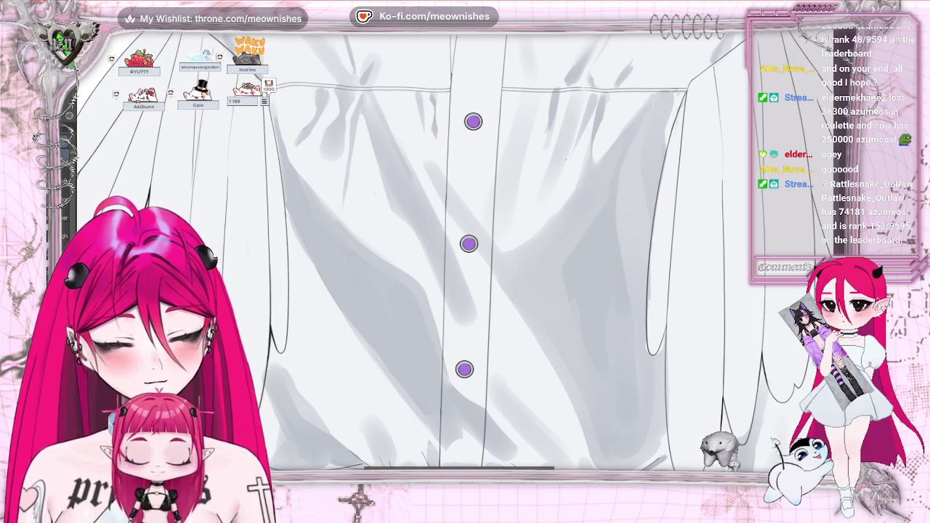
{"action": "key", "text": "ctrl+0"}
{"action": "key", "text": "ctrl+minus"}
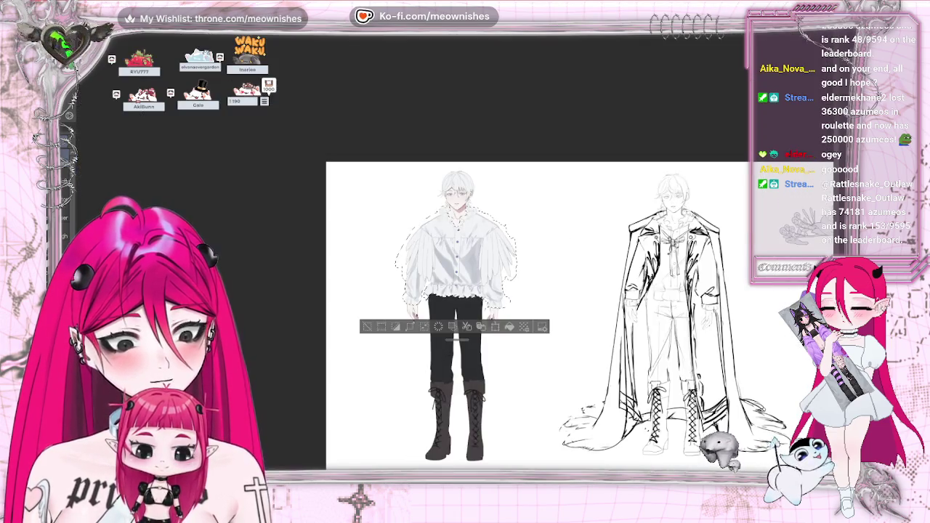
- Mirror the canvas to check the shirt's balance, then restore it and zoom onto the button placket
{"action": "key", "text": "ctrl+plus"}
{"action": "key", "text": "ctrl+plus"}
{"action": "key", "text": "h"}
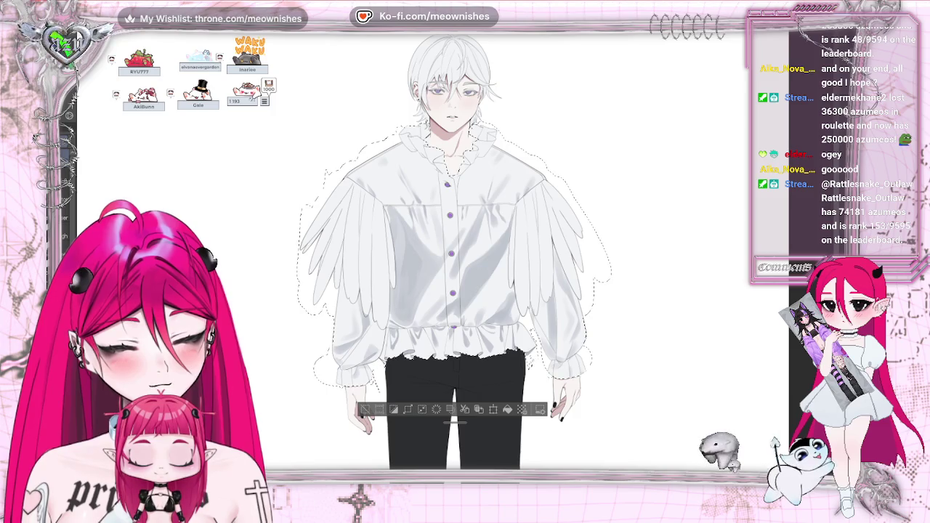
{"action": "key", "text": "h"}
{"action": "key", "text": "h"}
{"action": "key", "text": "ctrl+plus"}
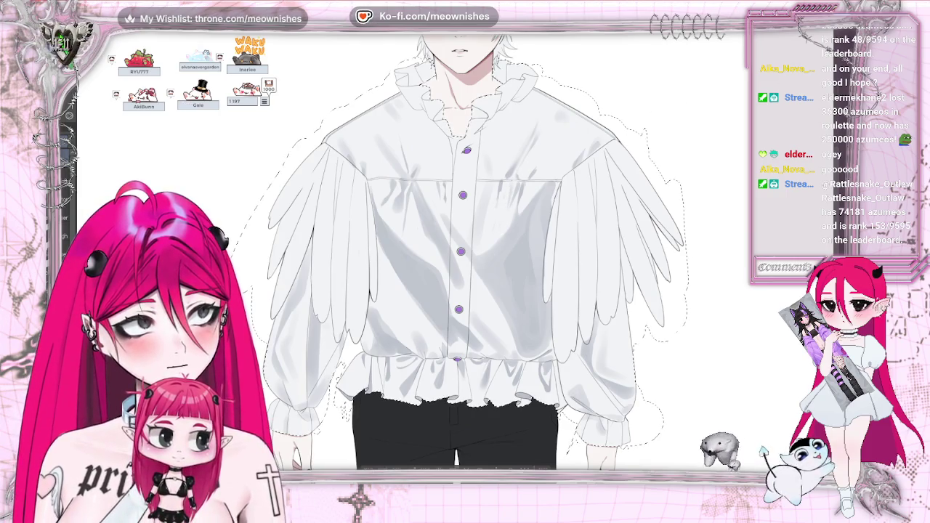
{"action": "key", "text": "ctrl+plus"}
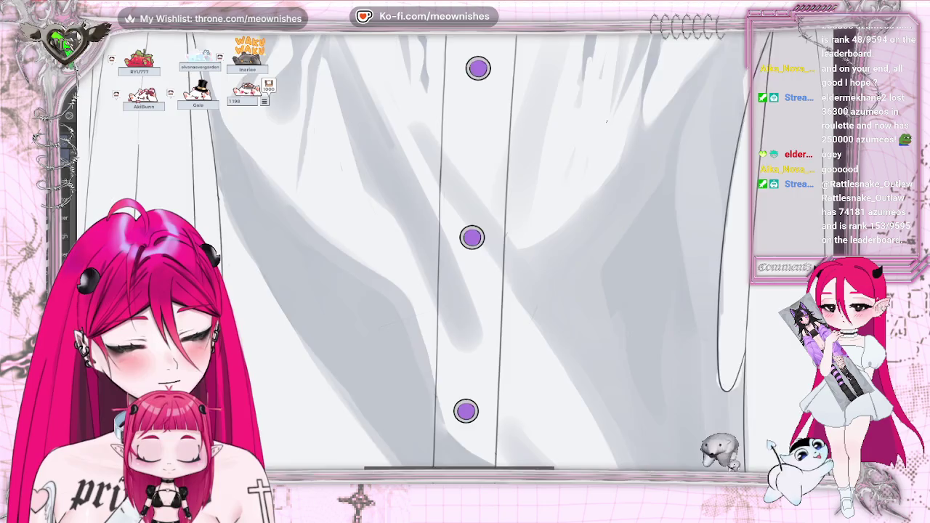
{"action": "key", "text": "ctrl+minus"}
{"action": "key", "text": "ctrl+minus"}
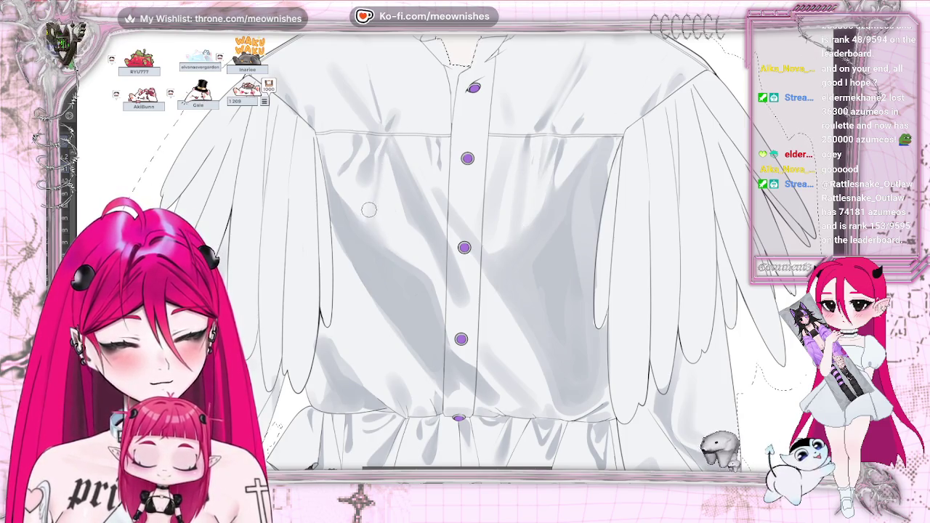
- Touch up the long diagonal gray creases between the purple buttons
{"action": "scroll", "coordinate": [465, 254], "scroll_direction": "down", "scroll_amount": 5}
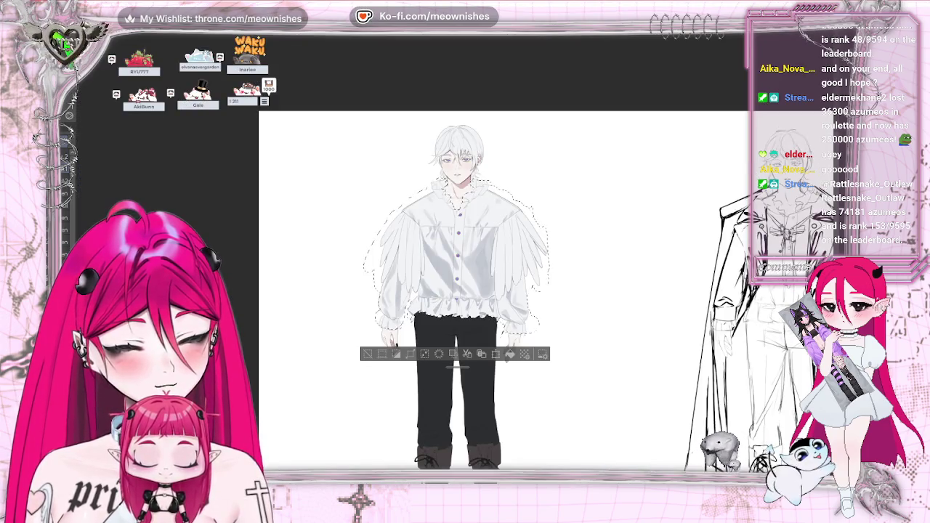
{"action": "scroll", "coordinate": [465, 254], "scroll_direction": "down", "scroll_amount": 2}
{"action": "scroll", "coordinate": [465, 255], "scroll_direction": "up", "scroll_amount": 6}
{"action": "scroll", "coordinate": [465, 254], "scroll_direction": "down", "scroll_amount": 1}
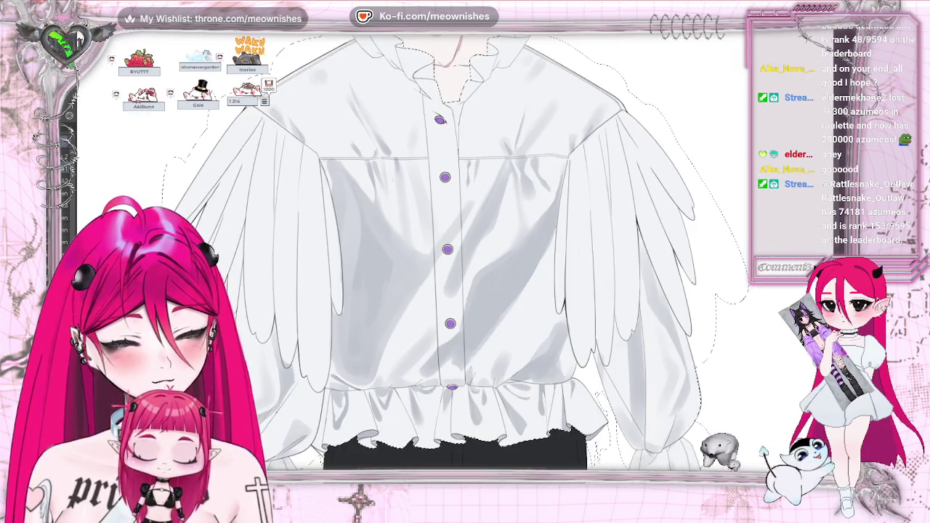
{"action": "scroll", "coordinate": [465, 254], "scroll_direction": "down", "scroll_amount": 1}
{"action": "scroll", "coordinate": [465, 254], "scroll_direction": "down", "scroll_amount": 1}
{"action": "scroll", "coordinate": [465, 254], "scroll_direction": "down", "scroll_amount": 2}
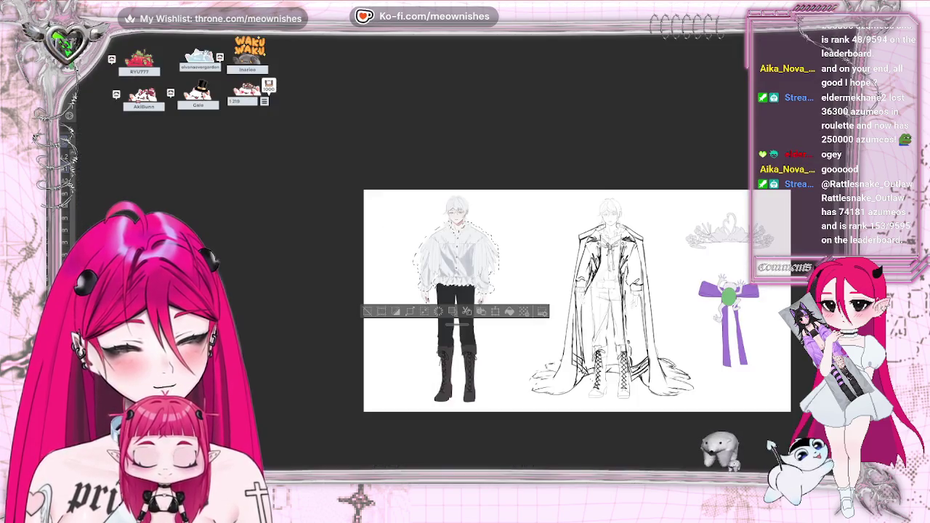
{"action": "scroll", "coordinate": [465, 254], "scroll_direction": "up", "scroll_amount": 2}
{"action": "scroll", "coordinate": [465, 255], "scroll_direction": "up", "scroll_amount": 1}
{"action": "scroll", "coordinate": [466, 254], "scroll_direction": "up", "scroll_amount": 1}
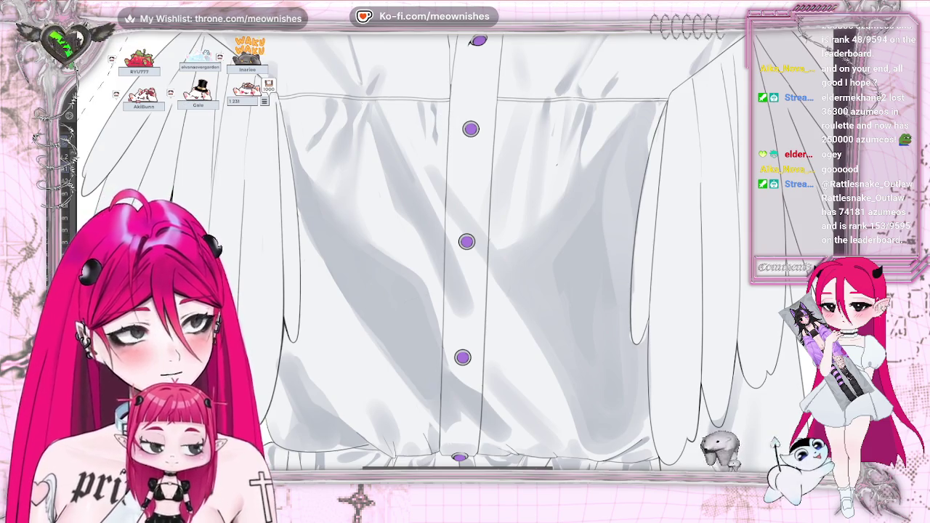
- Deepen the gray fold shading on the shirt's left chest, then view the whole drawing
{"action": "scroll", "coordinate": [465, 255], "scroll_direction": "down", "scroll_amount": 2}
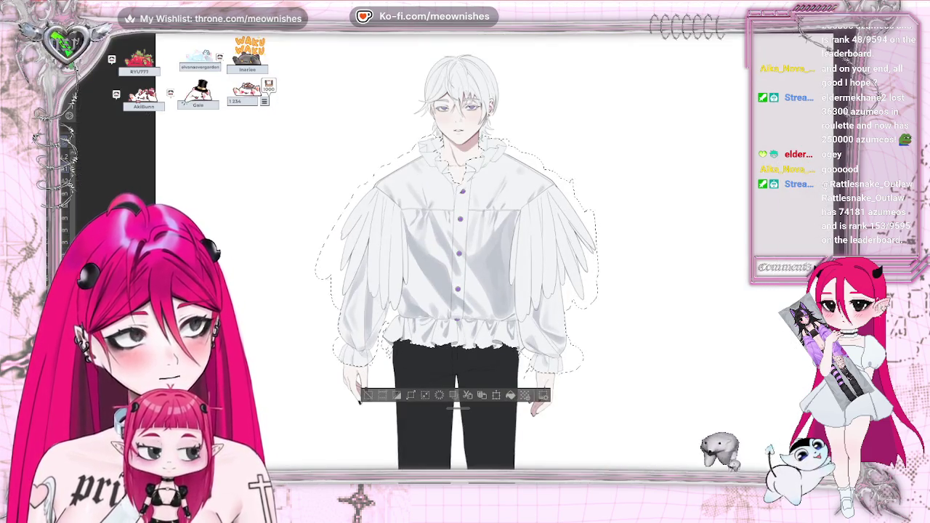
{"action": "scroll", "coordinate": [457, 264], "scroll_direction": "up", "scroll_amount": 1}
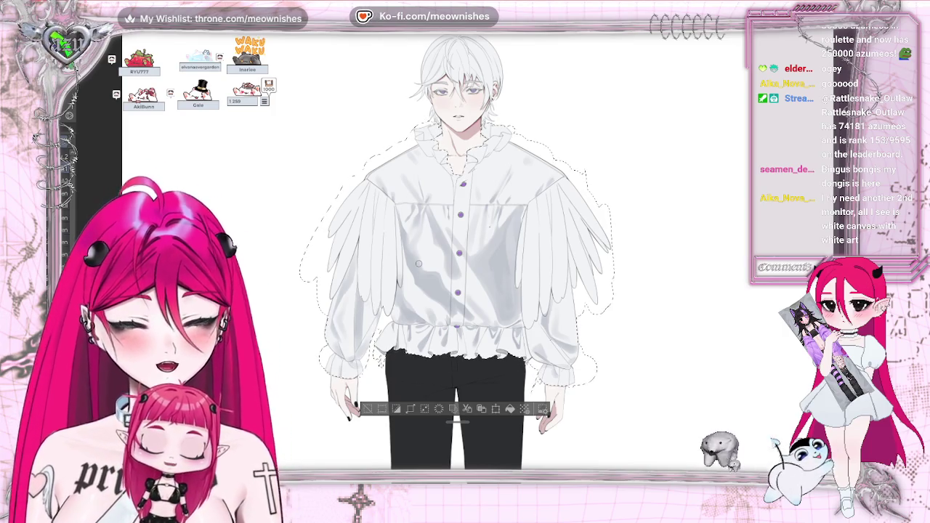
{"action": "scroll", "coordinate": [460, 255], "scroll_direction": "up", "scroll_amount": 1}
{"action": "scroll", "coordinate": [388, 261], "scroll_direction": "up", "scroll_amount": 1}
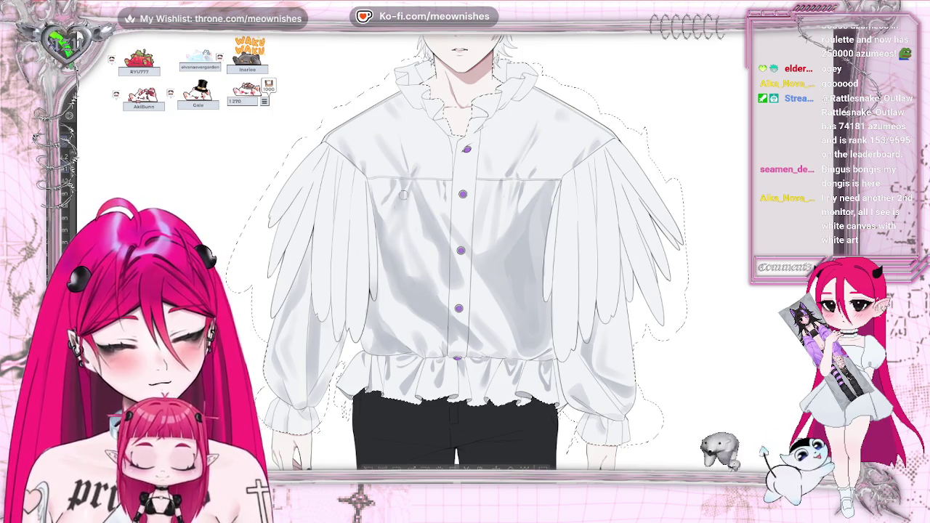
{"action": "key", "text": "ctrl+0"}
{"action": "scroll", "coordinate": [440, 285], "scroll_direction": "up", "scroll_amount": 3}
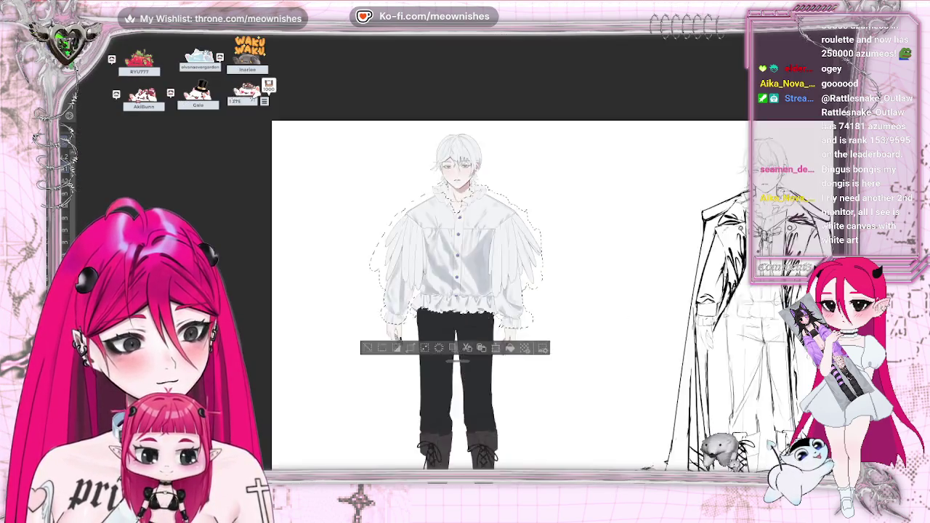
{"action": "scroll", "coordinate": [456, 258], "scroll_direction": "up", "scroll_amount": 5}
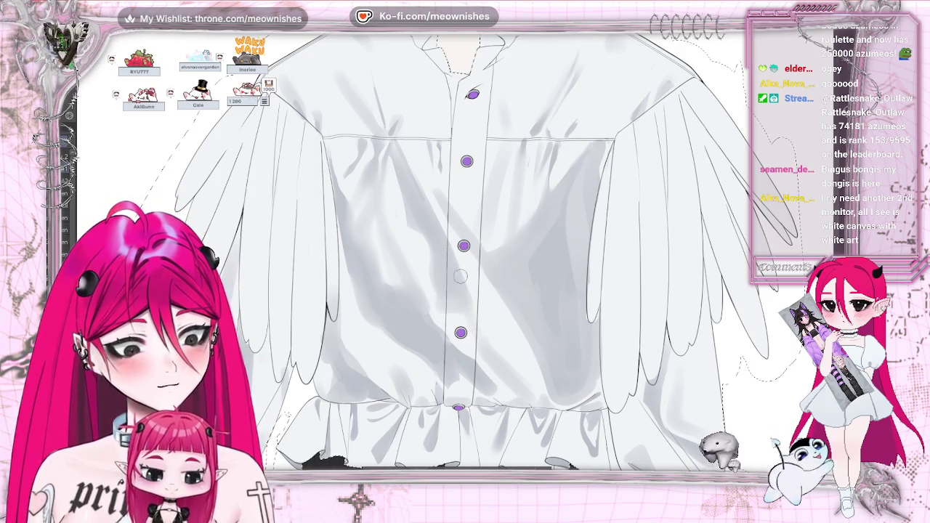
{"action": "scroll", "coordinate": [458, 262], "scroll_direction": "down", "scroll_amount": 5}
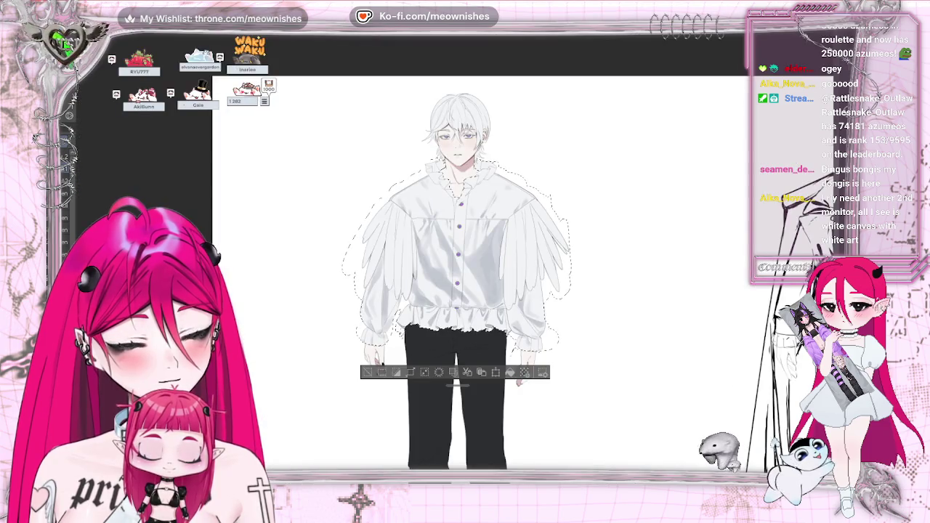
{"action": "scroll", "coordinate": [458, 261], "scroll_direction": "down", "scroll_amount": 2}
{"action": "scroll", "coordinate": [458, 261], "scroll_direction": "up", "scroll_amount": 5}
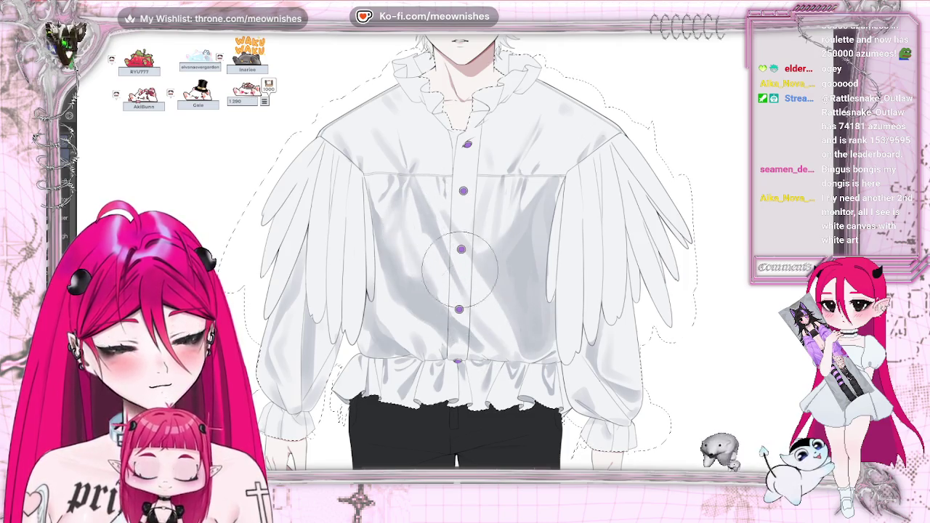
{"action": "scroll", "coordinate": [462, 274], "scroll_direction": "down", "scroll_amount": 5}
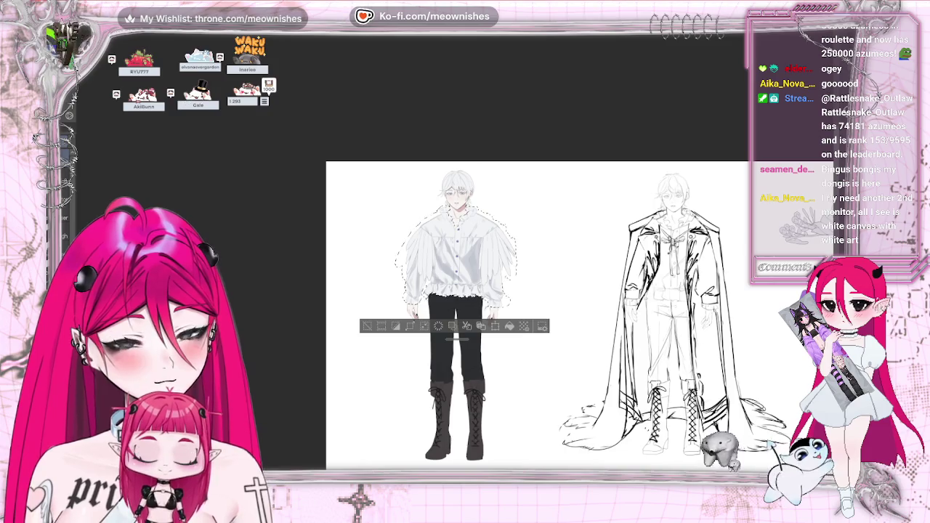
{"action": "scroll", "coordinate": [457, 263], "scroll_direction": "up", "scroll_amount": 5}
{"action": "scroll", "coordinate": [458, 263], "scroll_direction": "up", "scroll_amount": 1}
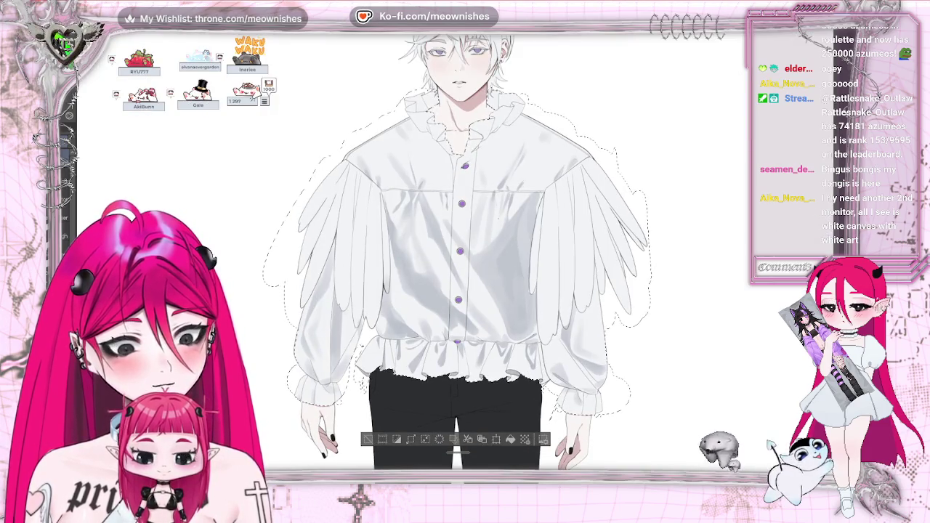
{"action": "scroll", "coordinate": [458, 257], "scroll_direction": "down", "scroll_amount": 5}
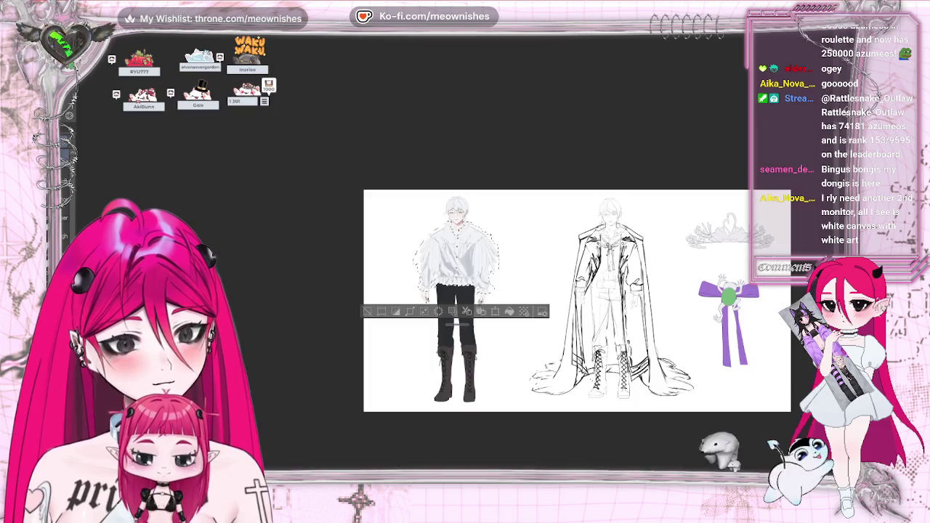
{"action": "scroll", "coordinate": [458, 258], "scroll_direction": "up", "scroll_amount": 4}
{"action": "scroll", "coordinate": [458, 258], "scroll_direction": "up", "scroll_amount": 1}
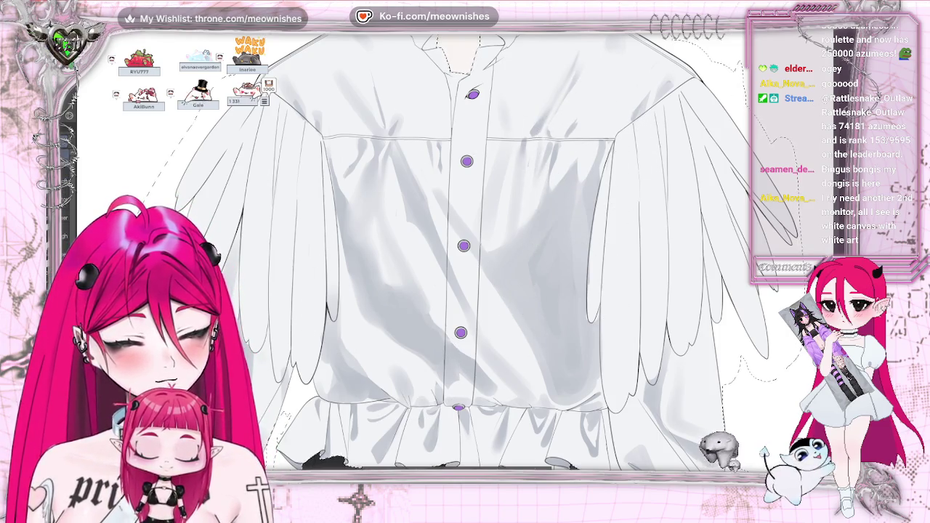
- Briefly view the whole character and flip the canvas, then return to the shirt
{"action": "key", "text": "ctrl+0"}
{"action": "key", "text": "ctrl+z"}
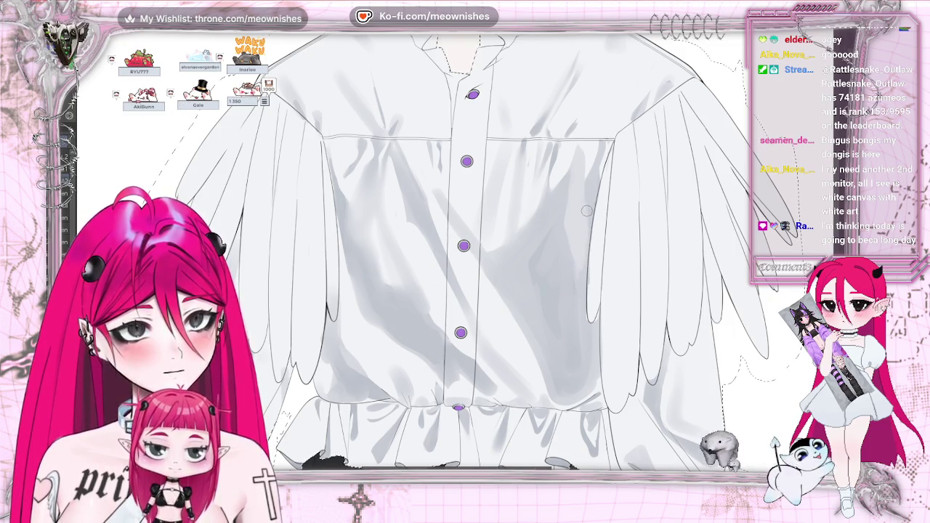
{"action": "scroll", "coordinate": [465, 247], "scroll_direction": "down", "scroll_amount": 1}
{"action": "scroll", "coordinate": [465, 247], "scroll_direction": "down", "scroll_amount": 1}
{"action": "scroll", "coordinate": [465, 247], "scroll_direction": "up", "scroll_amount": 1}
{"action": "scroll", "coordinate": [465, 247], "scroll_direction": "up", "scroll_amount": 1}
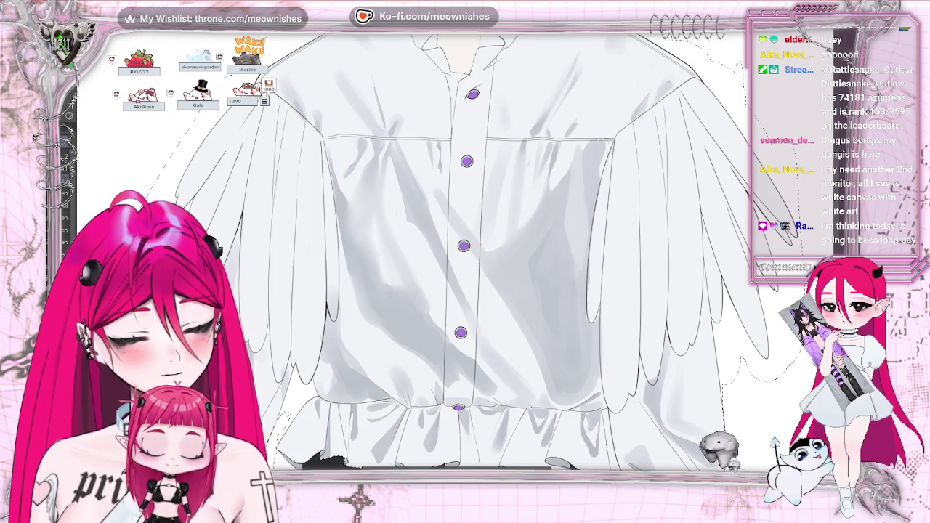
{"action": "scroll", "coordinate": [465, 254], "scroll_direction": "down", "scroll_amount": 5}
{"action": "scroll", "coordinate": [465, 254], "scroll_direction": "up", "scroll_amount": 5}
{"action": "key", "text": "h"}
{"action": "key", "text": "h"}
{"action": "scroll", "coordinate": [456, 259], "scroll_direction": "up", "scroll_amount": 2}
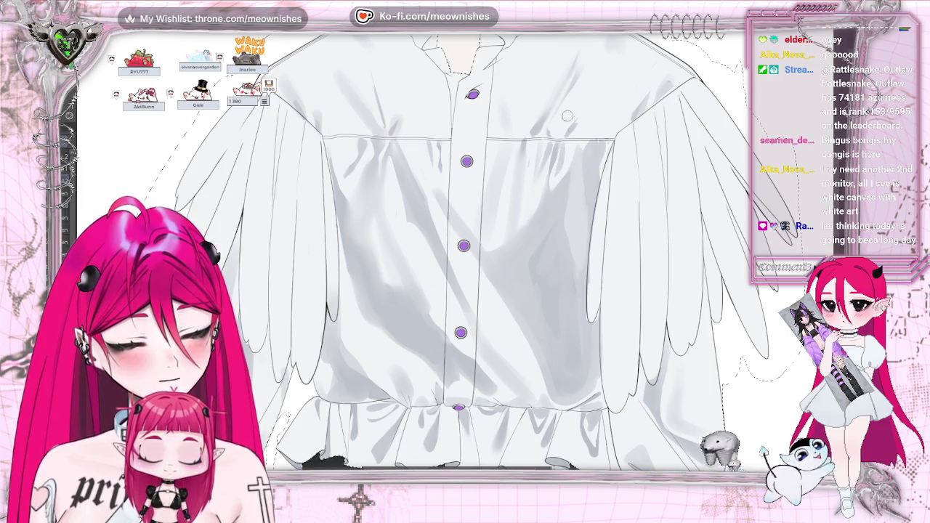
- Enlarge the brush and lay broad diagonal gray shading across the shirt's right chest
{"action": "key", "text": "bracketright"}
{"action": "key", "text": "bracketright"}
{"action": "key", "text": "bracketright"}
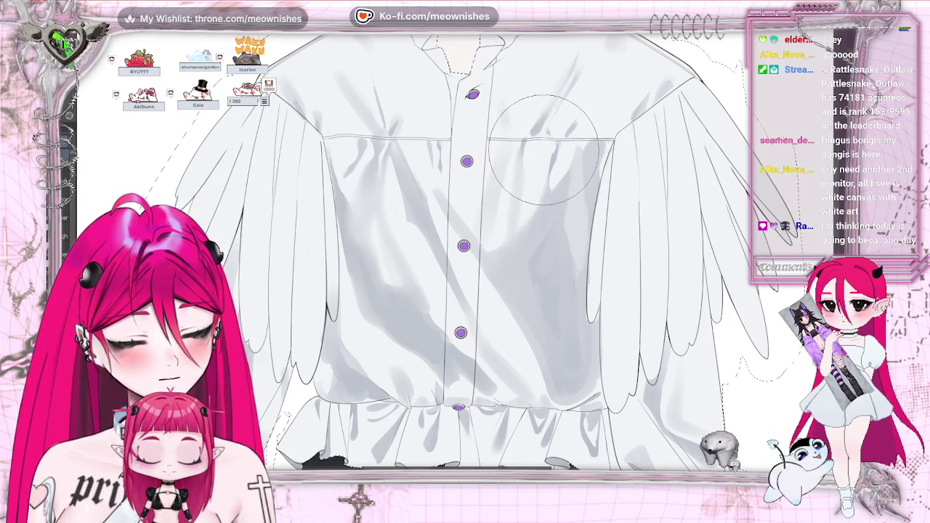
{"action": "scroll", "coordinate": [284, 274], "scroll_direction": "down", "scroll_amount": 2}
{"action": "scroll", "coordinate": [284, 274], "scroll_direction": "down", "scroll_amount": 1}
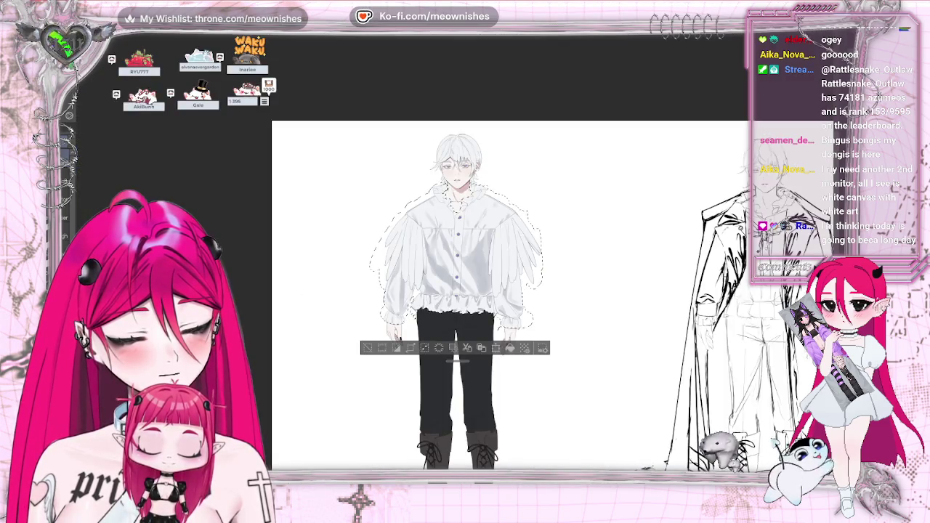
{"action": "scroll", "coordinate": [284, 274], "scroll_direction": "up", "scroll_amount": 3}
{"action": "scroll", "coordinate": [284, 274], "scroll_direction": "down", "scroll_amount": 2}
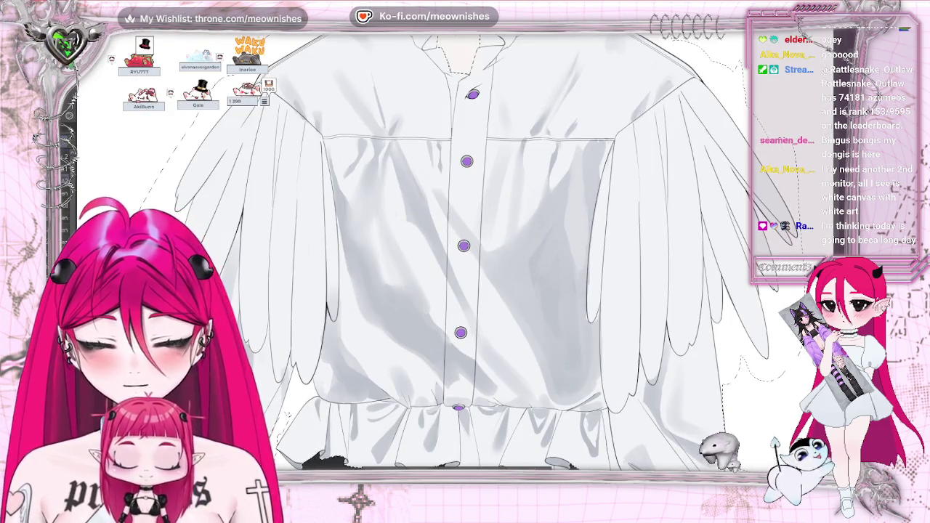
{"action": "scroll", "coordinate": [540, 159], "scroll_direction": "up", "scroll_amount": 2}
{"action": "scroll", "coordinate": [540, 159], "scroll_direction": "down", "scroll_amount": 2}
{"action": "scroll", "coordinate": [540, 158], "scroll_direction": "up", "scroll_amount": 2}
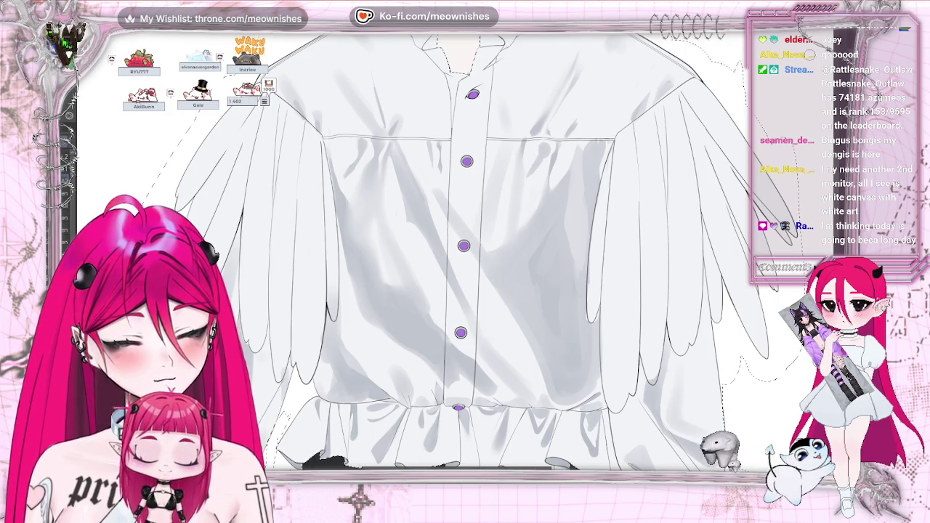
{"action": "scroll", "coordinate": [465, 250], "scroll_direction": "down", "scroll_amount": 2}
{"action": "scroll", "coordinate": [465, 251], "scroll_direction": "down", "scroll_amount": 1}
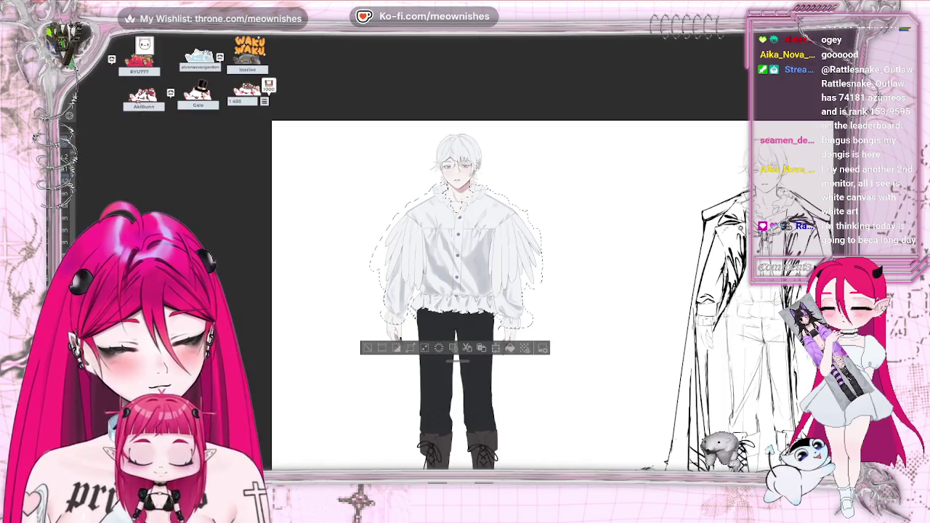
{"action": "scroll", "coordinate": [465, 250], "scroll_direction": "up", "scroll_amount": 3}
{"action": "scroll", "coordinate": [455, 256], "scroll_direction": "up", "scroll_amount": 2}
{"action": "scroll", "coordinate": [465, 250], "scroll_direction": "down", "scroll_amount": 2}
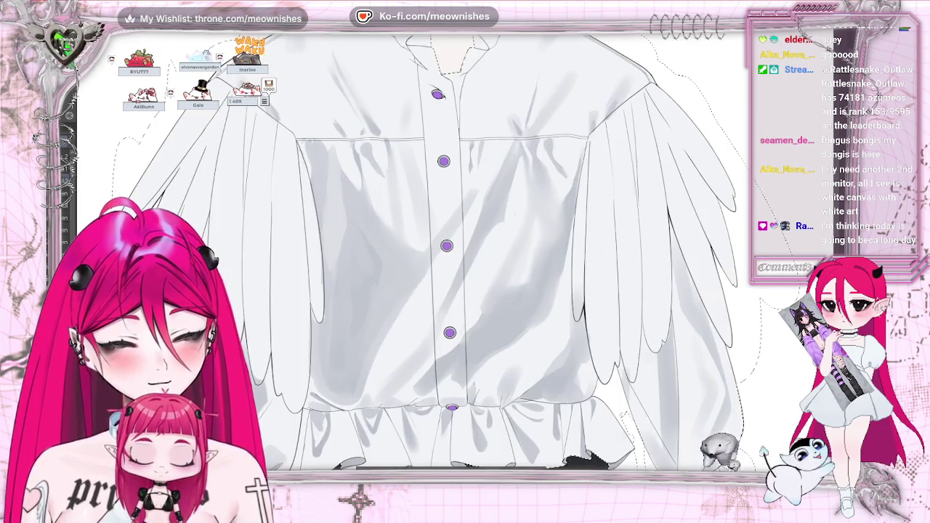
{"action": "scroll", "coordinate": [465, 251], "scroll_direction": "up", "scroll_amount": 2}
{"action": "scroll", "coordinate": [465, 251], "scroll_direction": "down", "scroll_amount": 2}
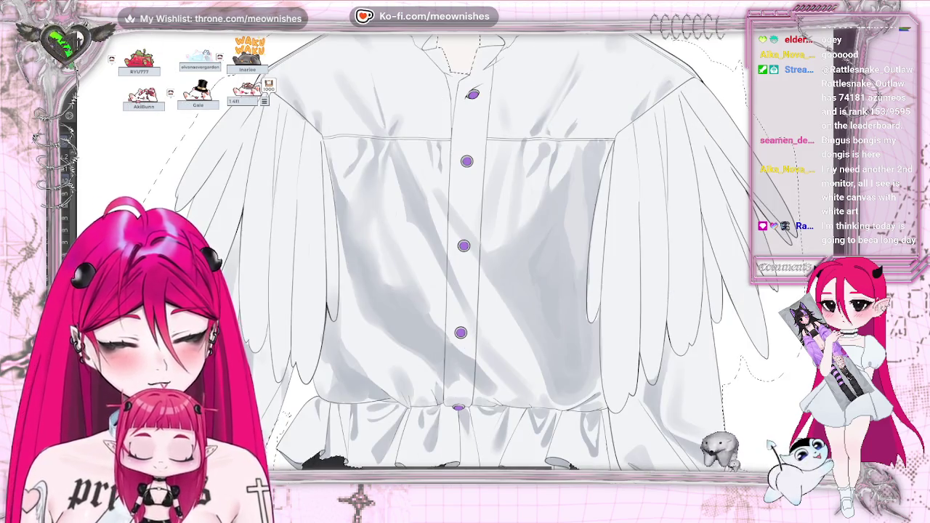
{"action": "scroll", "coordinate": [465, 250], "scroll_direction": "up", "scroll_amount": 2}
{"action": "scroll", "coordinate": [553, 153], "scroll_direction": "down", "scroll_amount": 2}
{"action": "scroll", "coordinate": [553, 153], "scroll_direction": "up", "scroll_amount": 2}
{"action": "scroll", "coordinate": [547, 158], "scroll_direction": "down", "scroll_amount": 2}
{"action": "scroll", "coordinate": [546, 165], "scroll_direction": "up", "scroll_amount": 2}
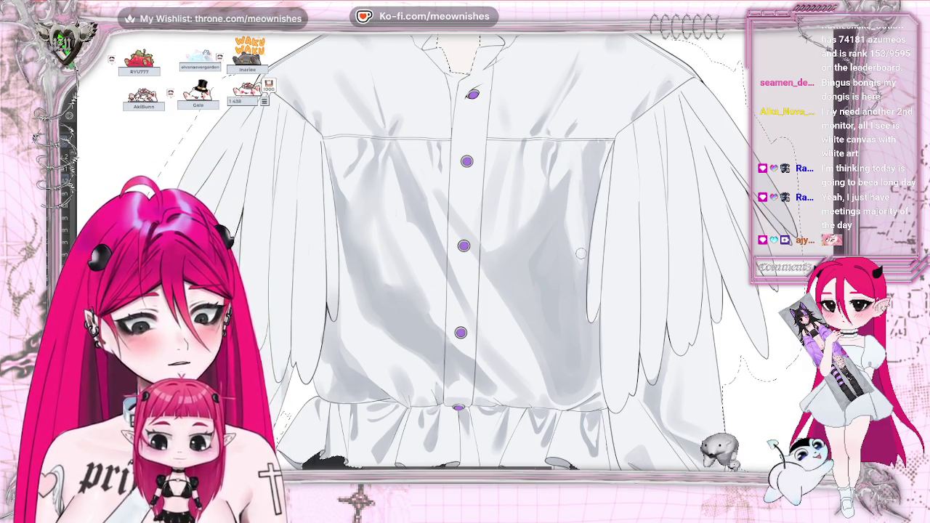
{"action": "scroll", "coordinate": [465, 247], "scroll_direction": "down", "scroll_amount": 3}
{"action": "scroll", "coordinate": [465, 247], "scroll_direction": "down", "scroll_amount": 2}
{"action": "scroll", "coordinate": [466, 247], "scroll_direction": "up", "scroll_amount": 4}
{"action": "scroll", "coordinate": [388, 226], "scroll_direction": "down", "scroll_amount": 3}
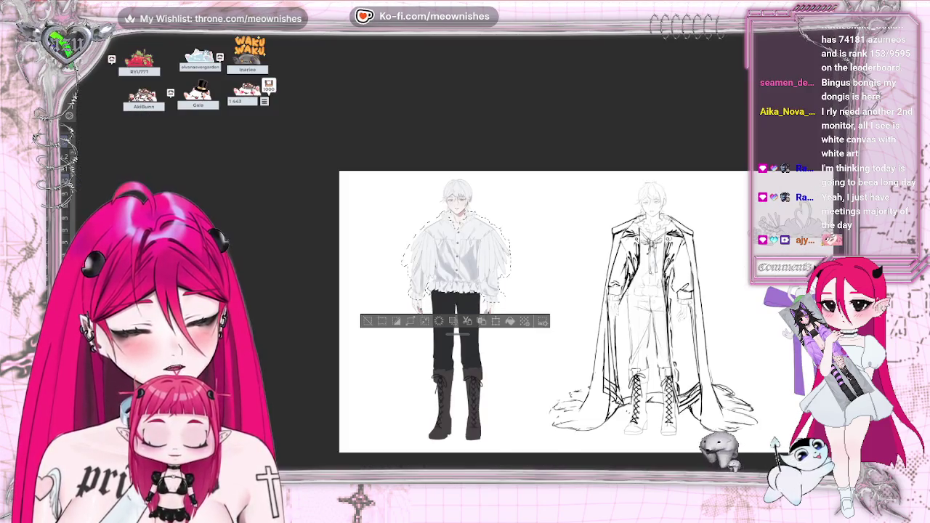
{"action": "scroll", "coordinate": [388, 225], "scroll_direction": "up", "scroll_amount": 3}
{"action": "scroll", "coordinate": [388, 225], "scroll_direction": "up", "scroll_amount": 2}
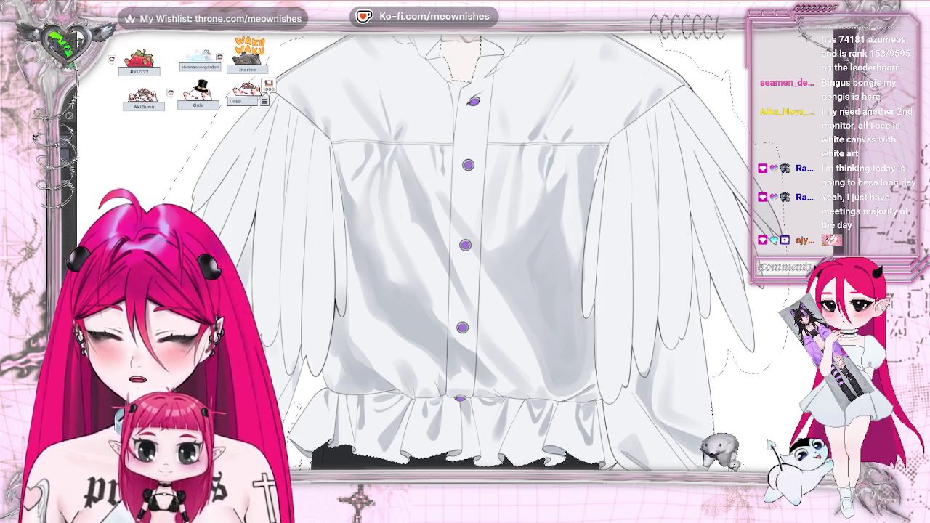
{"action": "scroll", "coordinate": [498, 120], "scroll_direction": "down", "scroll_amount": 5}
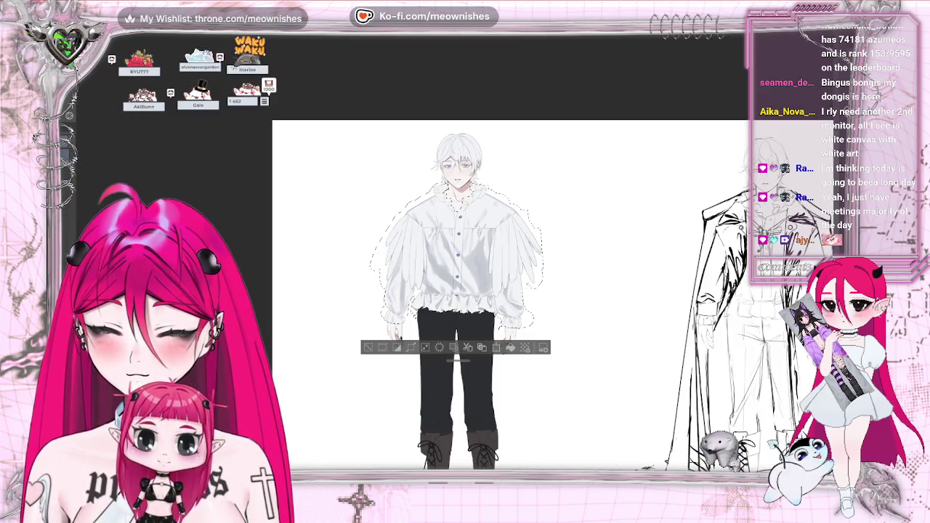
{"action": "scroll", "coordinate": [499, 120], "scroll_direction": "up", "scroll_amount": 5}
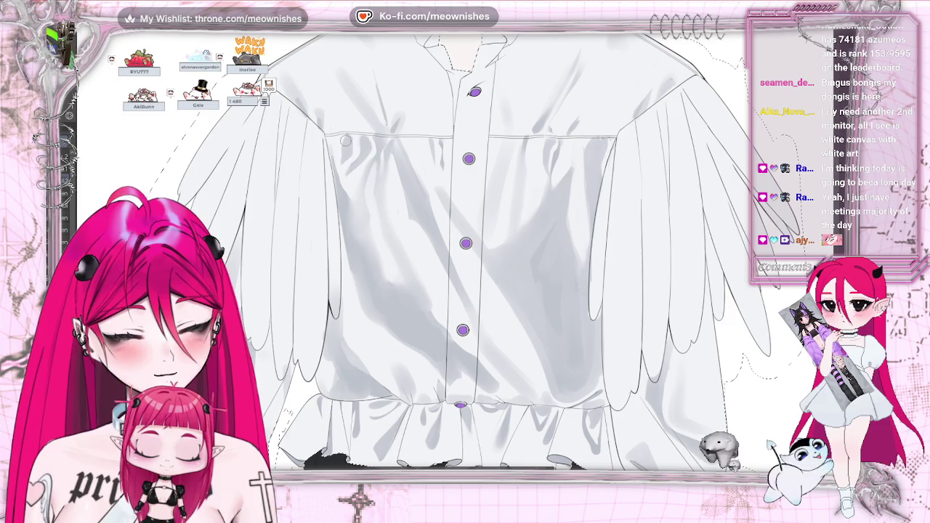
{"action": "scroll", "coordinate": [465, 254], "scroll_direction": "down", "scroll_amount": 3}
{"action": "scroll", "coordinate": [465, 254], "scroll_direction": "down", "scroll_amount": 3}
{"action": "scroll", "coordinate": [465, 254], "scroll_direction": "up", "scroll_amount": 3}
{"action": "scroll", "coordinate": [466, 254], "scroll_direction": "up", "scroll_amount": 3}
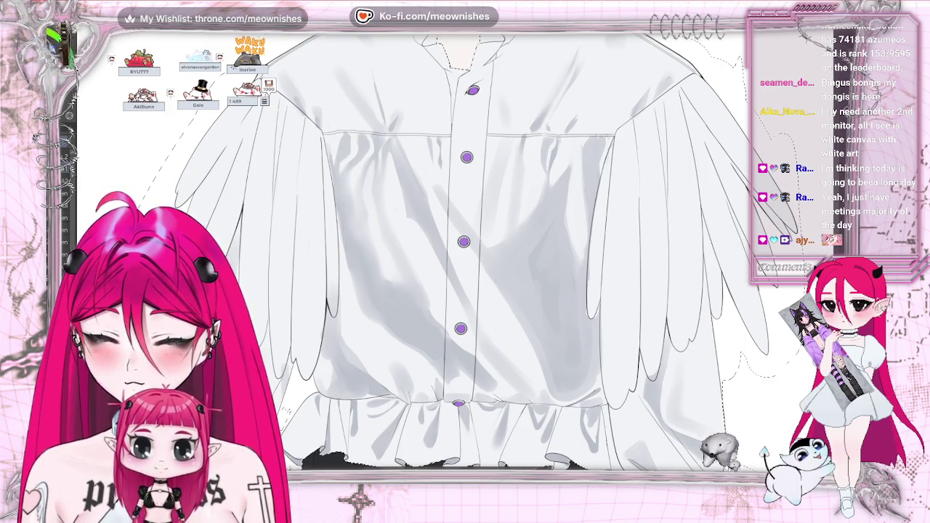
{"action": "scroll", "coordinate": [465, 254], "scroll_direction": "down", "scroll_amount": 3}
{"action": "scroll", "coordinate": [465, 255], "scroll_direction": "up", "scroll_amount": 2}
{"action": "scroll", "coordinate": [465, 255], "scroll_direction": "up", "scroll_amount": 1}
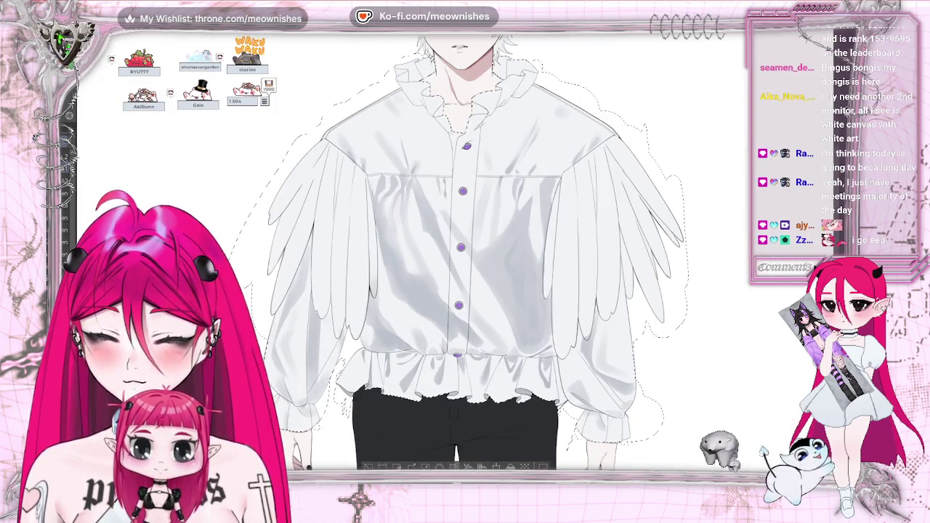
{"action": "scroll", "coordinate": [462, 248], "scroll_direction": "up", "scroll_amount": 1}
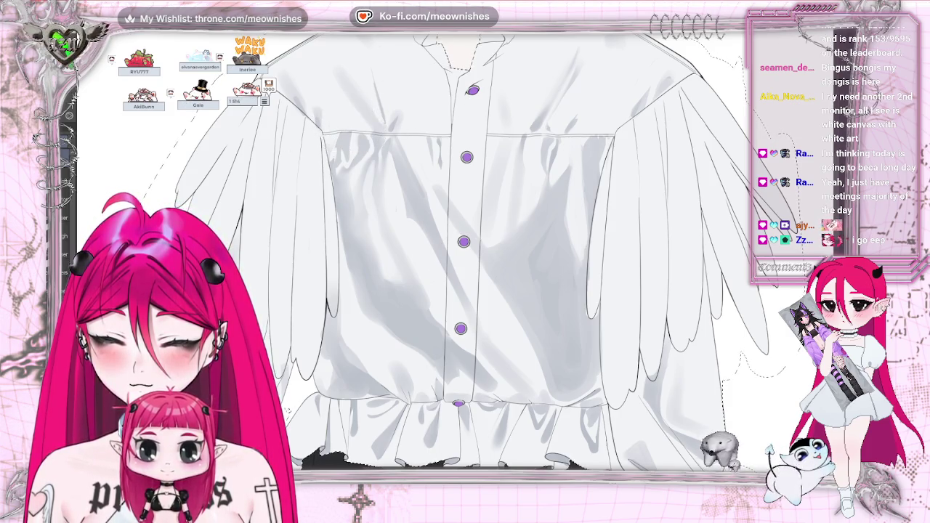
{"action": "scroll", "coordinate": [465, 254], "scroll_direction": "down", "scroll_amount": 4}
{"action": "scroll", "coordinate": [465, 254], "scroll_direction": "down", "scroll_amount": 1}
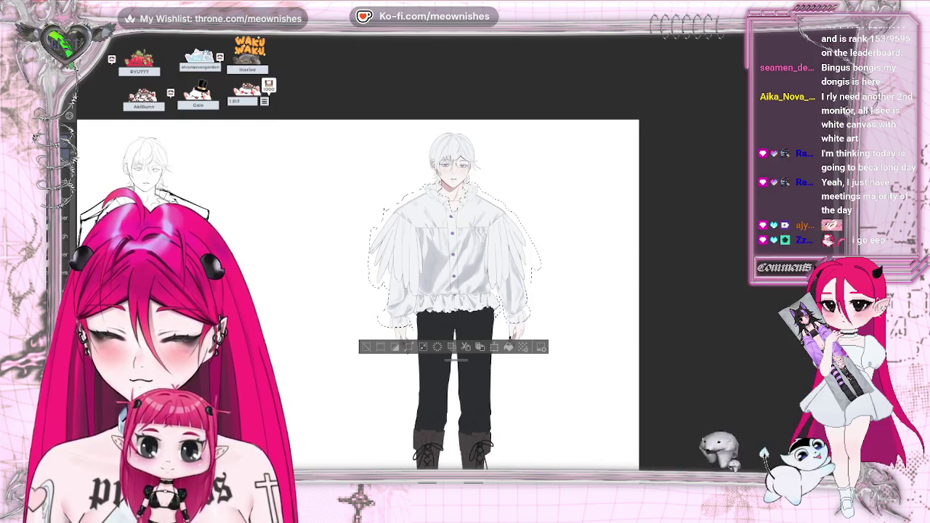
- Shrink the brush and darken the upper-chest folds near the top buttons, checking the whole sheet
{"action": "scroll", "coordinate": [458, 254], "scroll_direction": "up", "scroll_amount": 2}
{"action": "scroll", "coordinate": [458, 254], "scroll_direction": "up", "scroll_amount": 2}
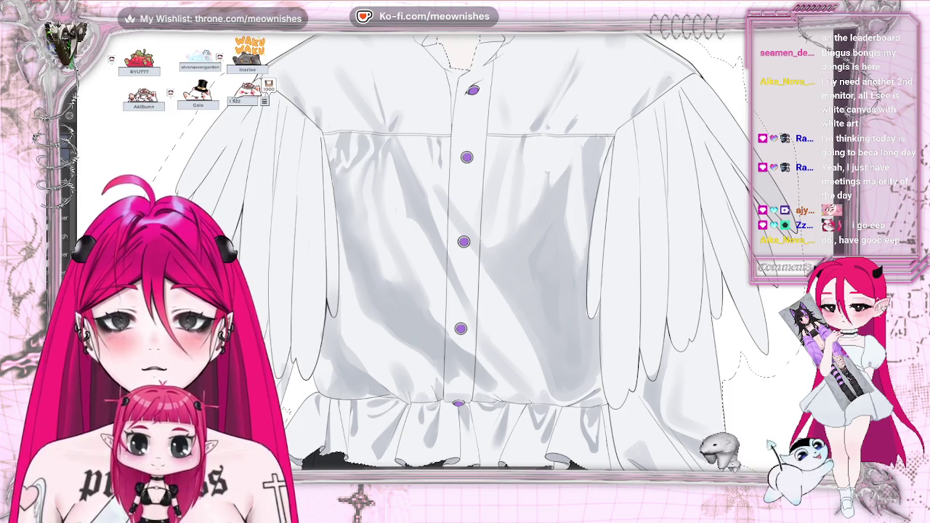
{"action": "key", "text": "bracketleft"}
{"action": "key", "text": "bracketleft"}
{"action": "key", "text": "bracketleft"}
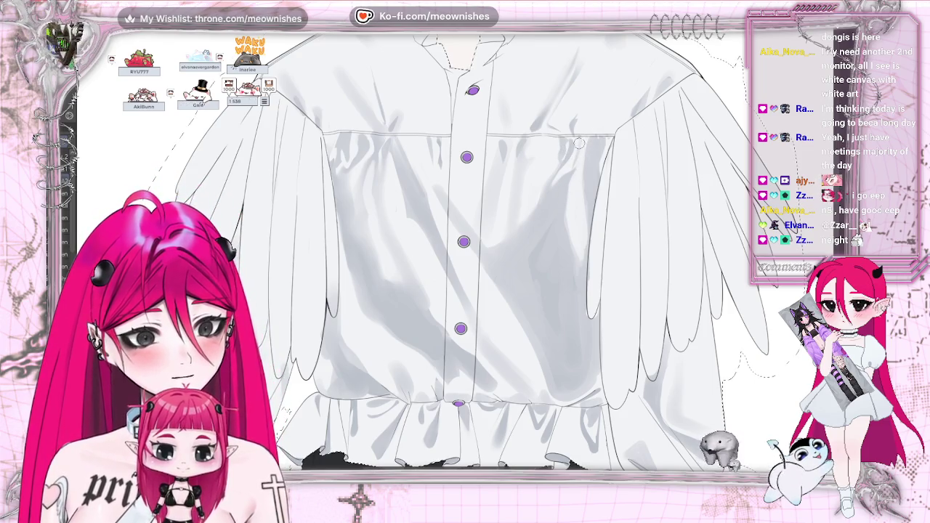
{"action": "key", "text": "ctrl+minus"}
{"action": "key", "text": "ctrl+minus"}
{"action": "key", "text": "ctrl+minus"}
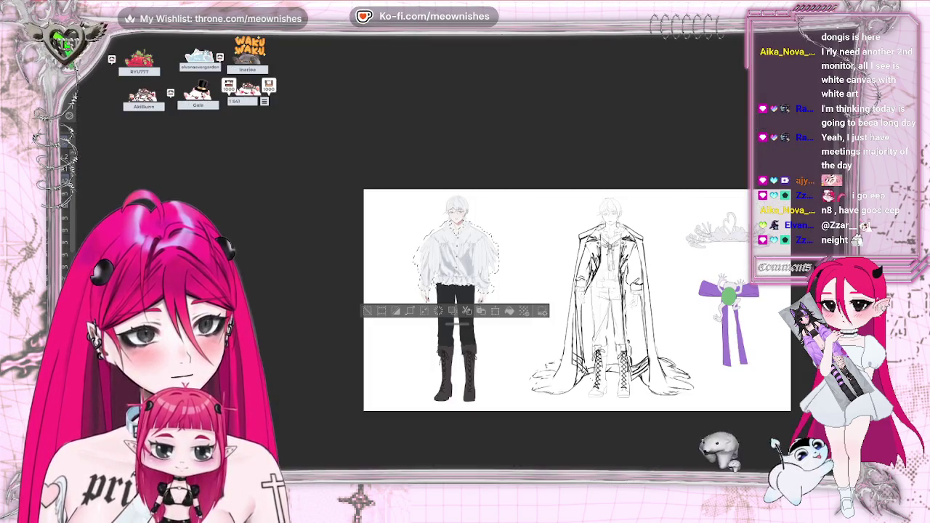
{"action": "key", "text": "ctrl+plus"}
{"action": "key", "text": "ctrl+plus"}
{"action": "key", "text": "ctrl+plus"}
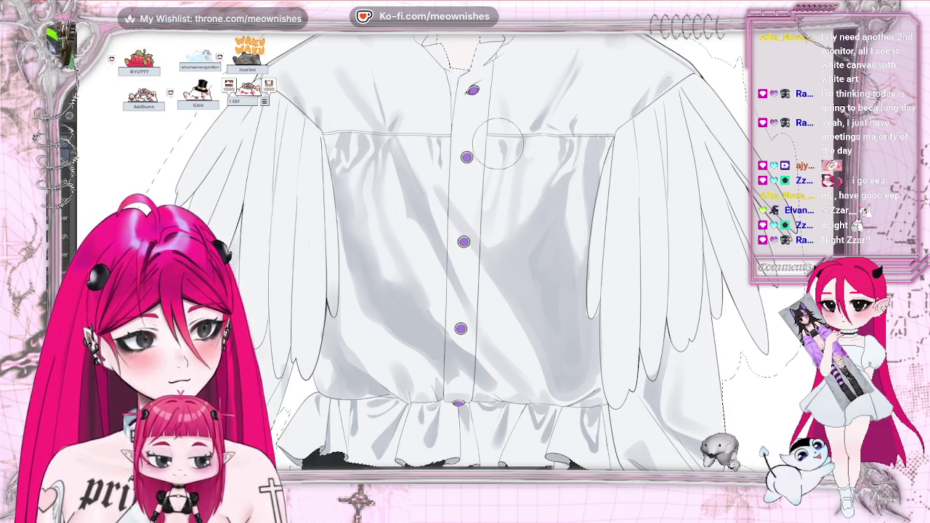
{"action": "key", "text": "h"}
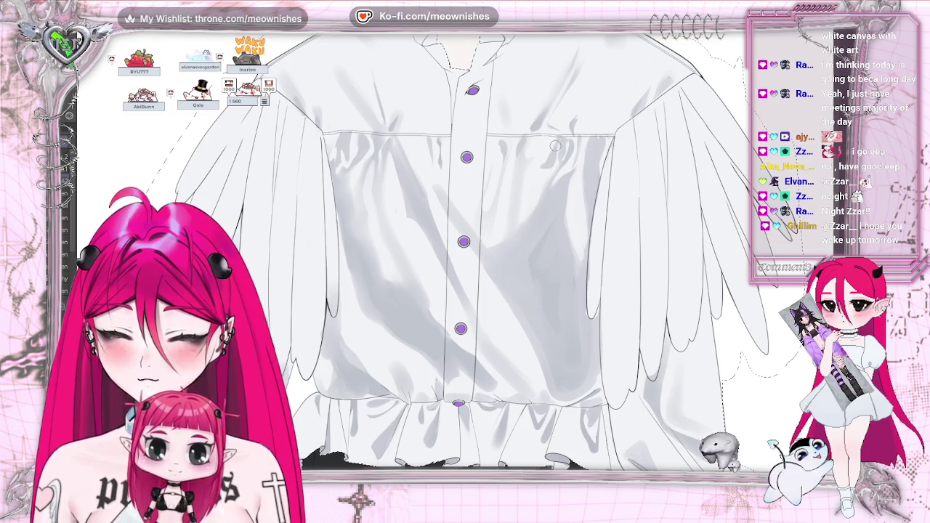
{"action": "scroll", "coordinate": [465, 251], "scroll_direction": "down", "scroll_amount": 2}
{"action": "scroll", "coordinate": [465, 251], "scroll_direction": "down", "scroll_amount": 3}
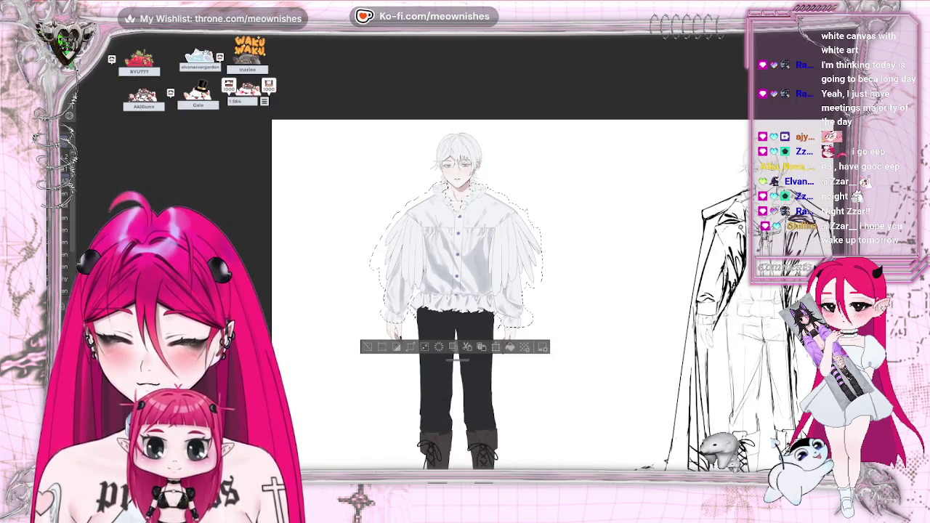
- Paint deep diagonal gray fold shadows between the purple buttons, then check the whole figure
{"action": "scroll", "coordinate": [465, 250], "scroll_direction": "up", "scroll_amount": 4}
{"action": "scroll", "coordinate": [456, 262], "scroll_direction": "up", "scroll_amount": 2}
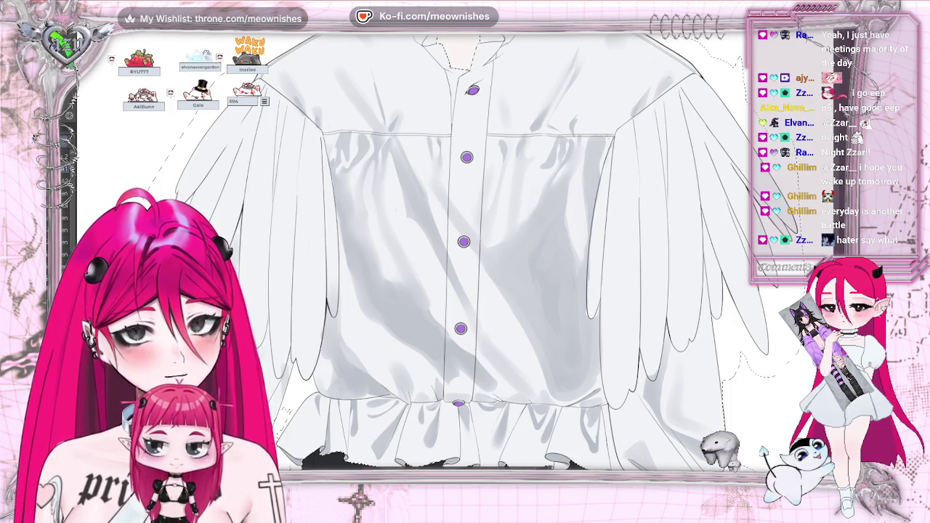
{"action": "key", "text": "ctrl+0"}
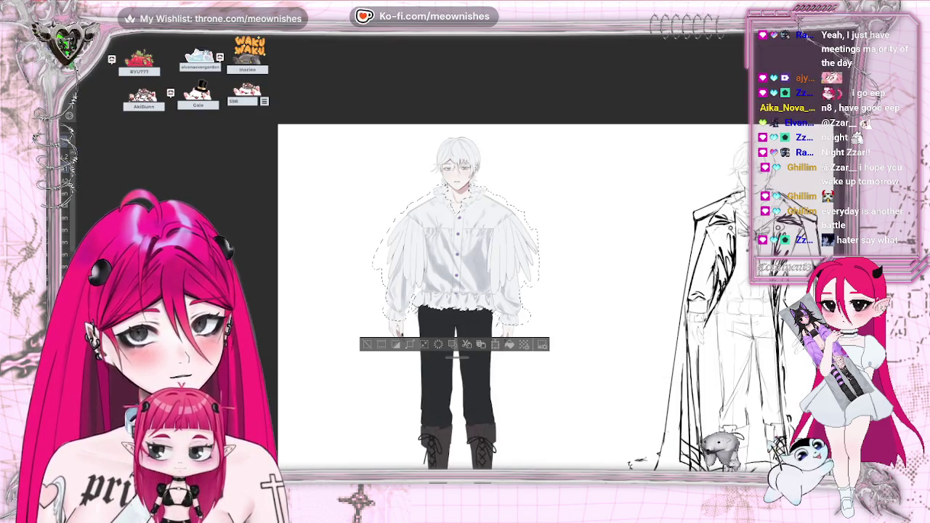
{"action": "scroll", "coordinate": [465, 233], "scroll_direction": "up", "scroll_amount": 3}
{"action": "scroll", "coordinate": [465, 233], "scroll_direction": "up", "scroll_amount": 2}
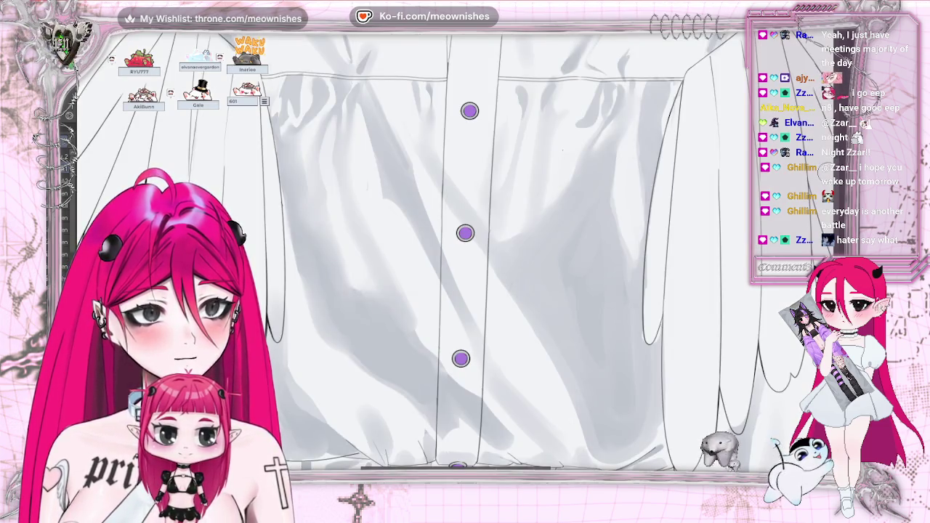
- Add soft gray fold shading to the shirt's right side just above the ruffled hem
{"action": "scroll", "coordinate": [465, 255], "scroll_direction": "down", "scroll_amount": 2}
{"action": "scroll", "coordinate": [465, 254], "scroll_direction": "down", "scroll_amount": 1}
{"action": "scroll", "coordinate": [465, 254], "scroll_direction": "down", "scroll_amount": 1}
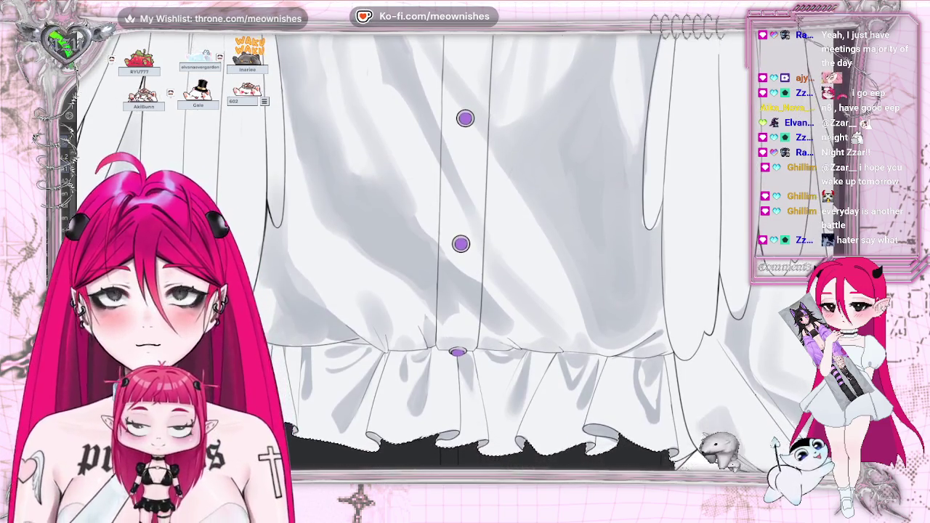
{"action": "scroll", "coordinate": [465, 254], "scroll_direction": "down", "scroll_amount": 1}
{"action": "scroll", "coordinate": [465, 255], "scroll_direction": "up", "scroll_amount": 1}
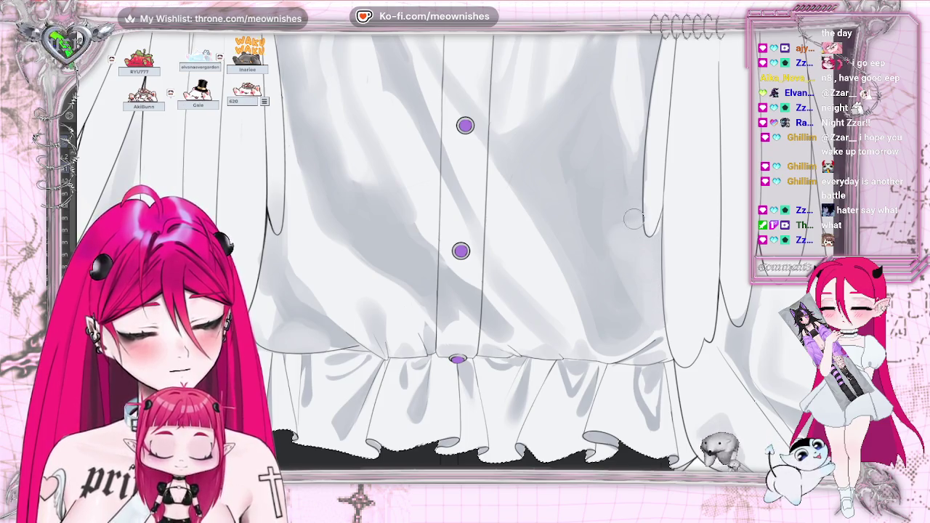
{"action": "scroll", "coordinate": [465, 255], "scroll_direction": "down", "scroll_amount": 3}
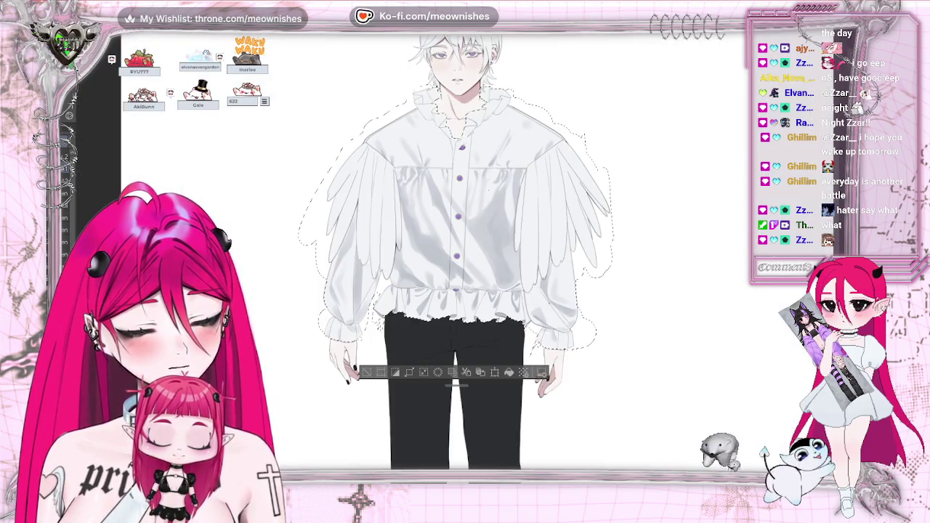
- Check the full sheet, then refine broad diagonal gray folds from the upper buttons to the hem
{"action": "scroll", "coordinate": [465, 254], "scroll_direction": "down", "scroll_amount": 2}
{"action": "scroll", "coordinate": [465, 254], "scroll_direction": "up", "scroll_amount": 5}
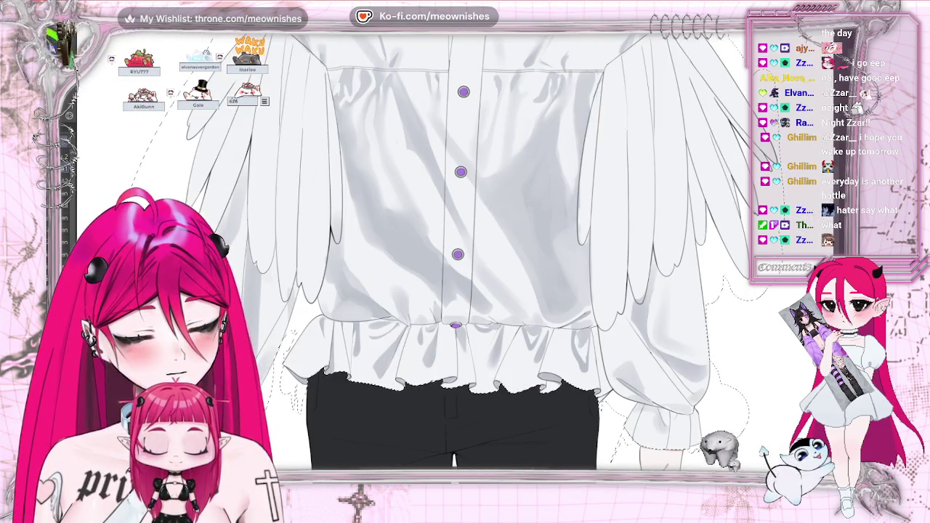
{"action": "scroll", "coordinate": [458, 290], "scroll_direction": "up", "scroll_amount": 1}
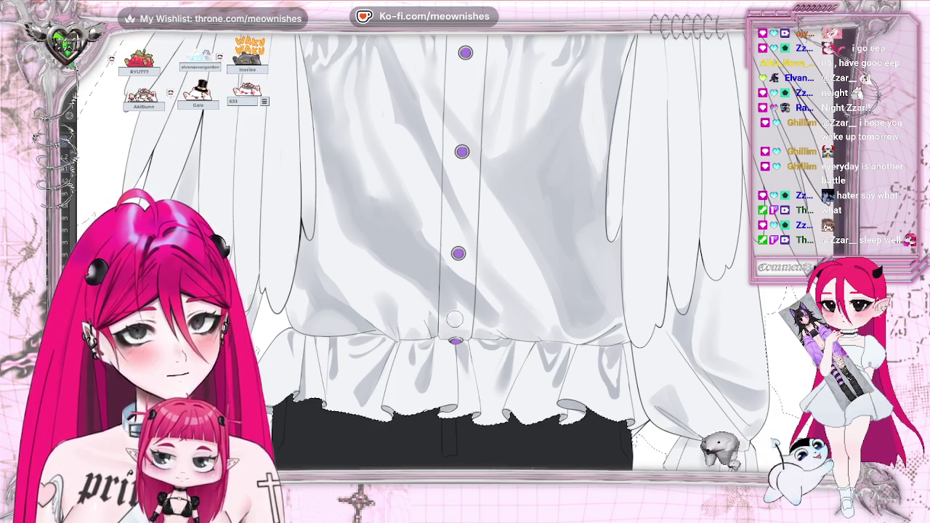
{"action": "key", "text": "ctrl+0"}
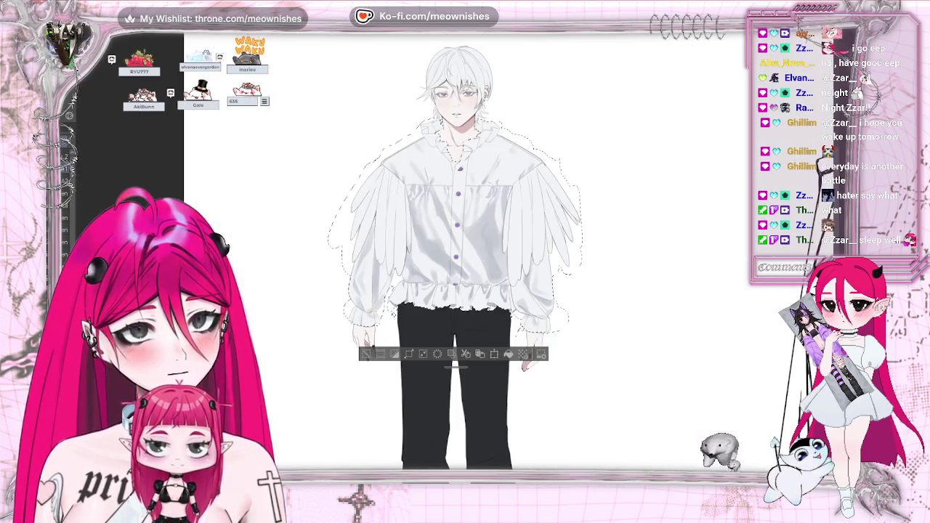
{"action": "key", "text": "ctrl+minus"}
{"action": "key", "text": "ctrl+plus"}
{"action": "key", "text": "ctrl+plus"}
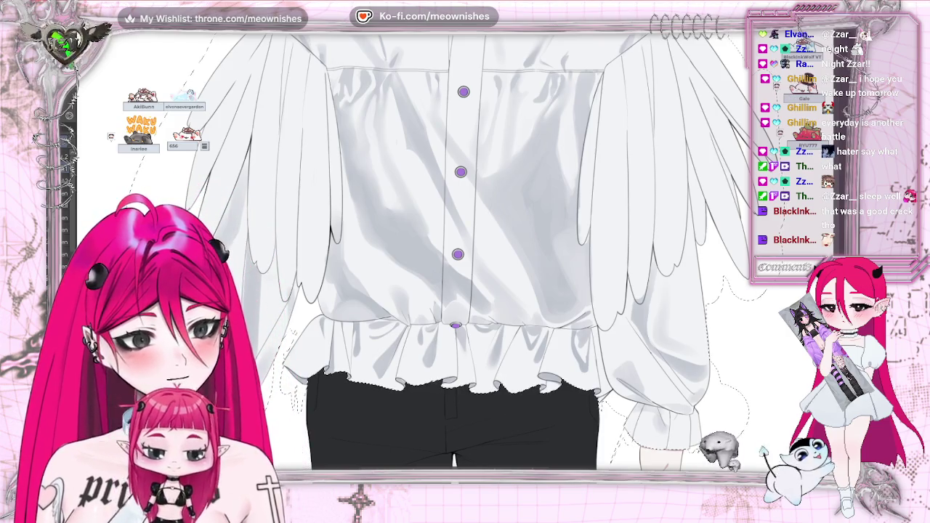
{"action": "key", "text": "ctrl+plus"}
{"action": "key", "text": "ctrl+plus"}
{"action": "key", "text": "ctrl+plus"}
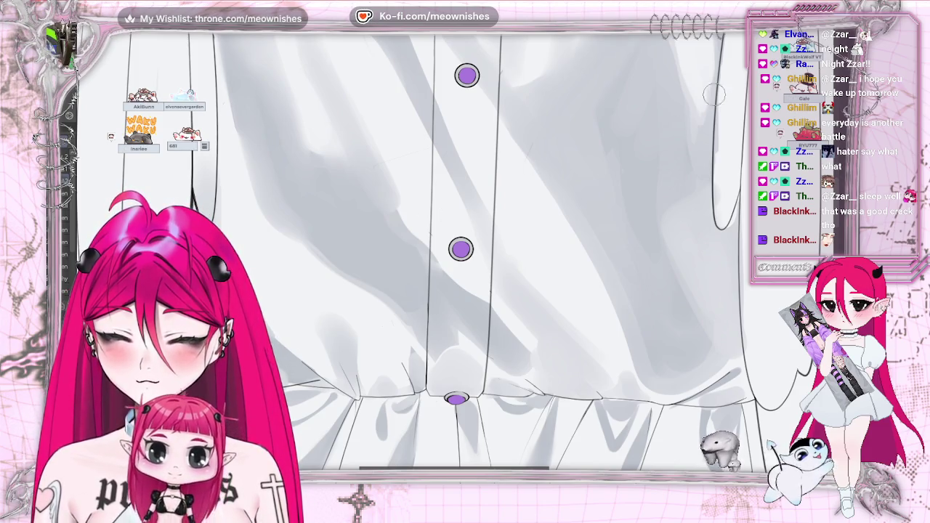
- Paint darker gray streaks into the hem ruffle folds, checking the whole shirt and page
{"action": "key", "text": "ctrl+minus"}
{"action": "key", "text": "ctrl+minus"}
{"action": "key", "text": "ctrl+plus"}
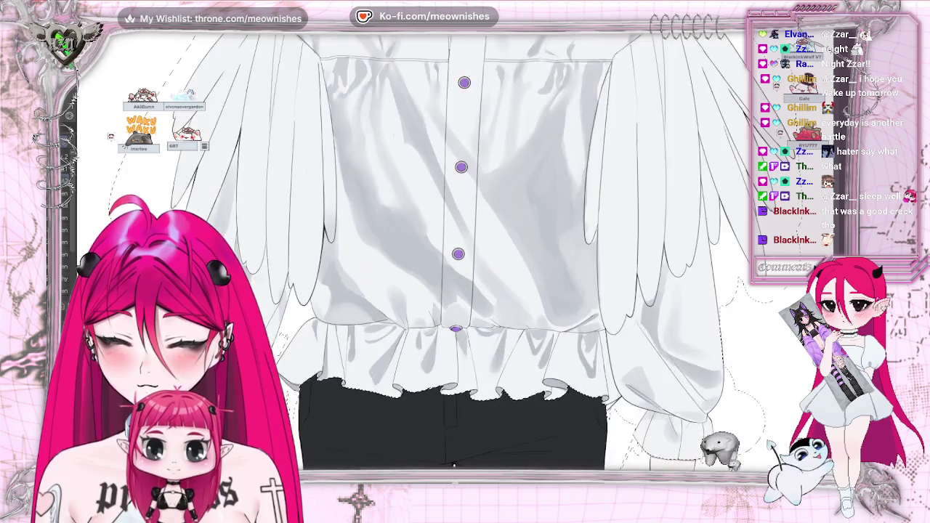
{"action": "key", "text": "ctrl+plus"}
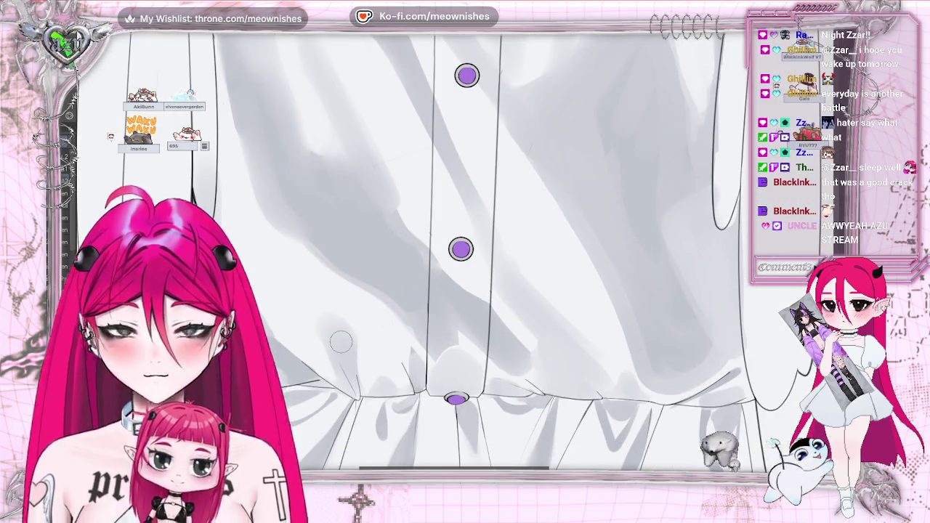
{"action": "scroll", "coordinate": [411, 274], "scroll_direction": "down", "scroll_amount": 3}
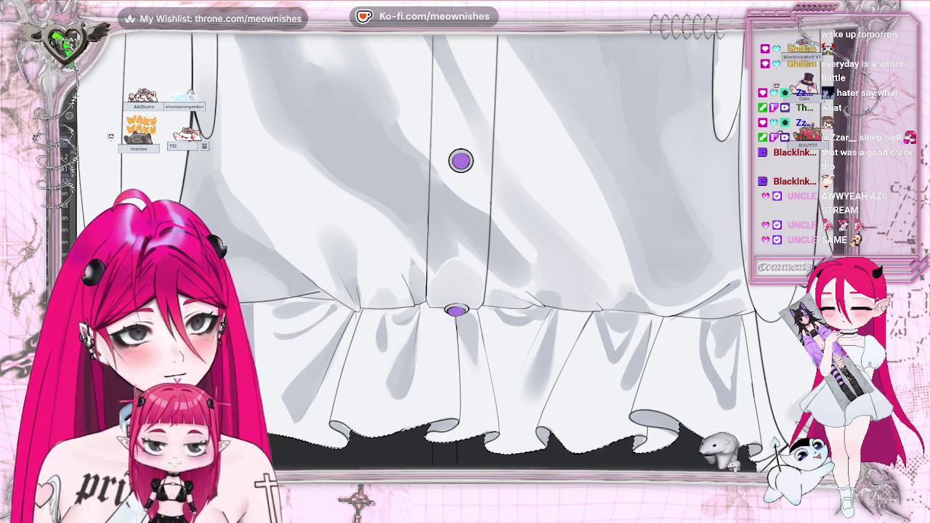
{"action": "key", "text": "ctrl+0"}
{"action": "key", "text": "ctrl+plus"}
{"action": "key", "text": "ctrl+plus"}
{"action": "key", "text": "ctrl+plus"}
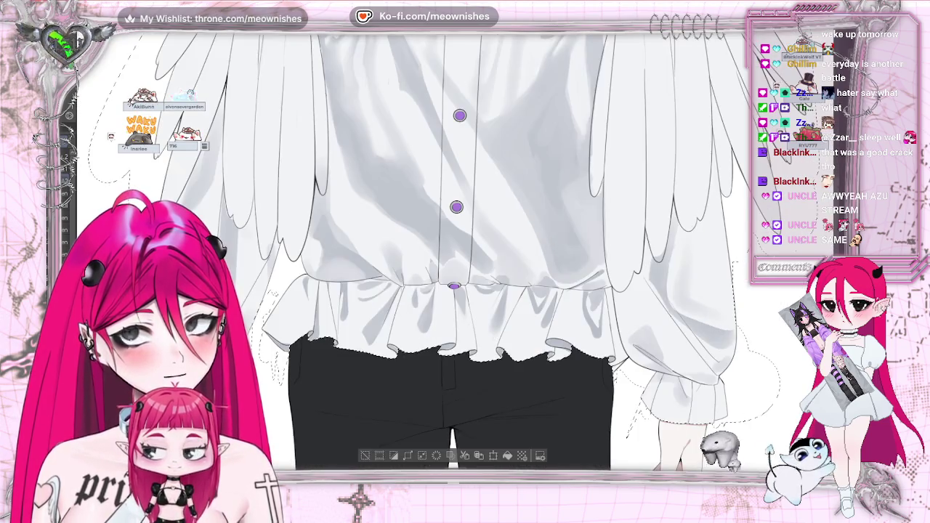
{"action": "key", "text": "ctrl+plus"}
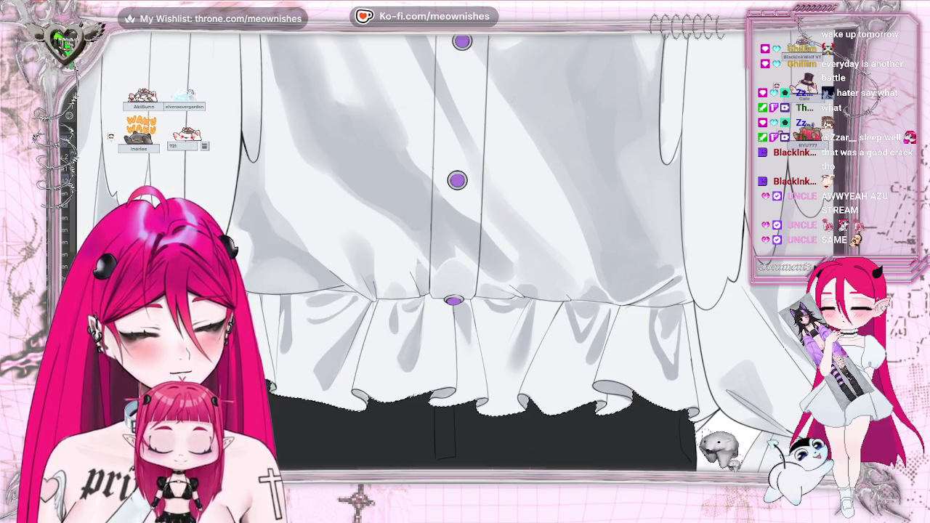
- Keep deepening the ruffle fold shading, then view both characters on the sheet
{"action": "scroll", "coordinate": [703, 239], "scroll_direction": "down", "scroll_amount": 5}
{"action": "scroll", "coordinate": [703, 239], "scroll_direction": "up", "scroll_amount": 5}
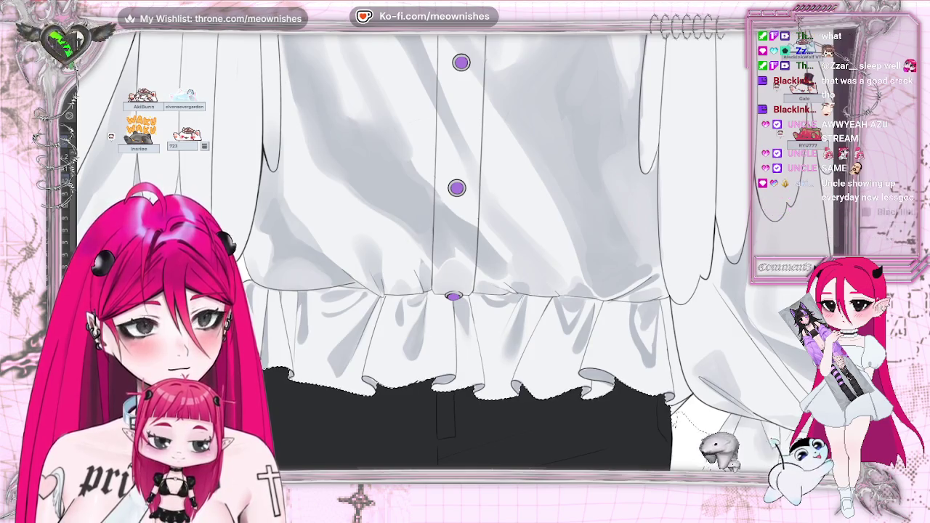
{"action": "scroll", "coordinate": [465, 254], "scroll_direction": "up", "scroll_amount": 2}
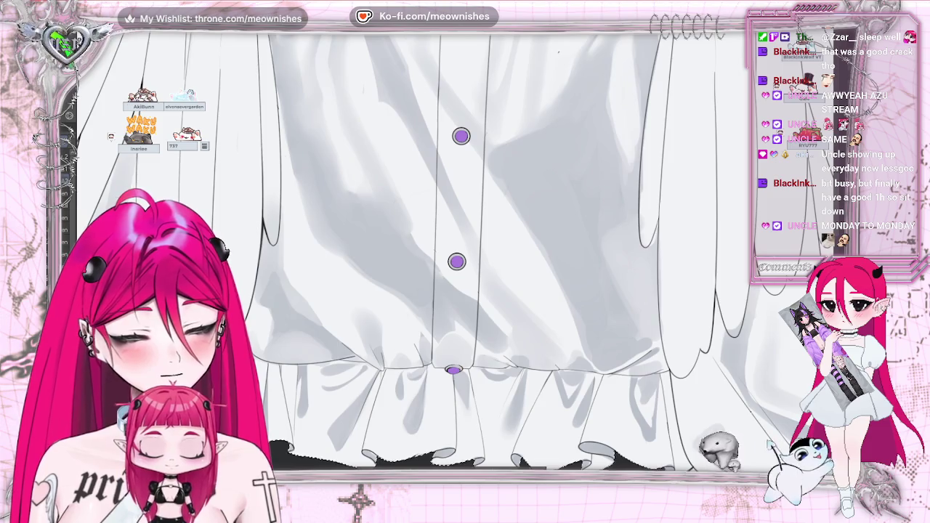
{"action": "scroll", "coordinate": [465, 247], "scroll_direction": "down", "scroll_amount": 3}
{"action": "scroll", "coordinate": [465, 247], "scroll_direction": "down", "scroll_amount": 2}
{"action": "scroll", "coordinate": [465, 247], "scroll_direction": "up", "scroll_amount": 5}
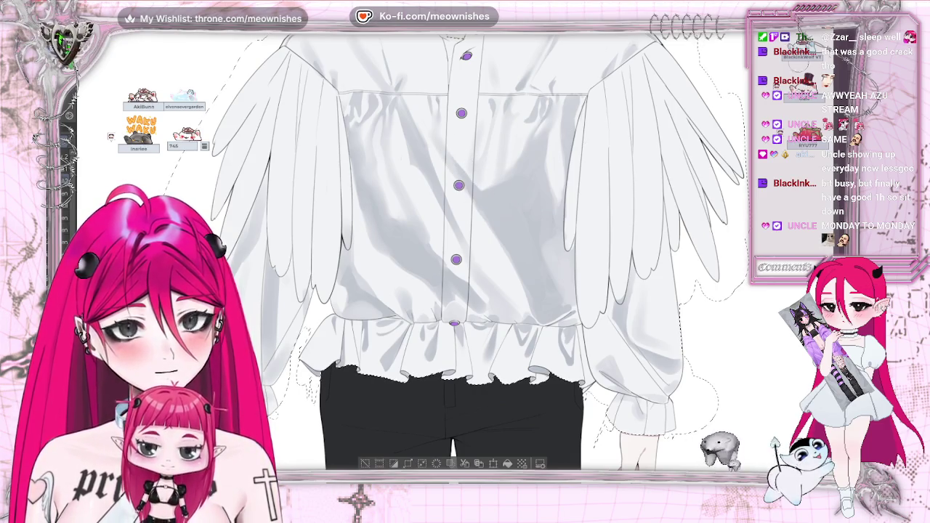
{"action": "scroll", "coordinate": [486, 208], "scroll_direction": "down", "scroll_amount": 3}
{"action": "scroll", "coordinate": [458, 240], "scroll_direction": "down", "scroll_amount": 1}
{"action": "scroll", "coordinate": [458, 240], "scroll_direction": "down", "scroll_amount": 2}
{"action": "scroll", "coordinate": [458, 240], "scroll_direction": "up", "scroll_amount": 2}
{"action": "scroll", "coordinate": [458, 240], "scroll_direction": "up", "scroll_amount": 4}
{"action": "scroll", "coordinate": [458, 240], "scroll_direction": "up", "scroll_amount": 1}
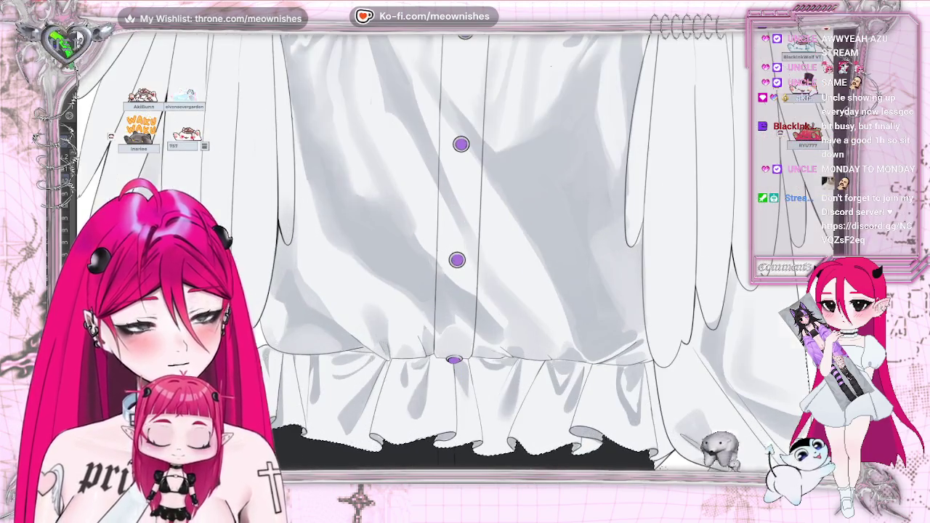
{"action": "scroll", "coordinate": [458, 240], "scroll_direction": "down", "scroll_amount": 3}
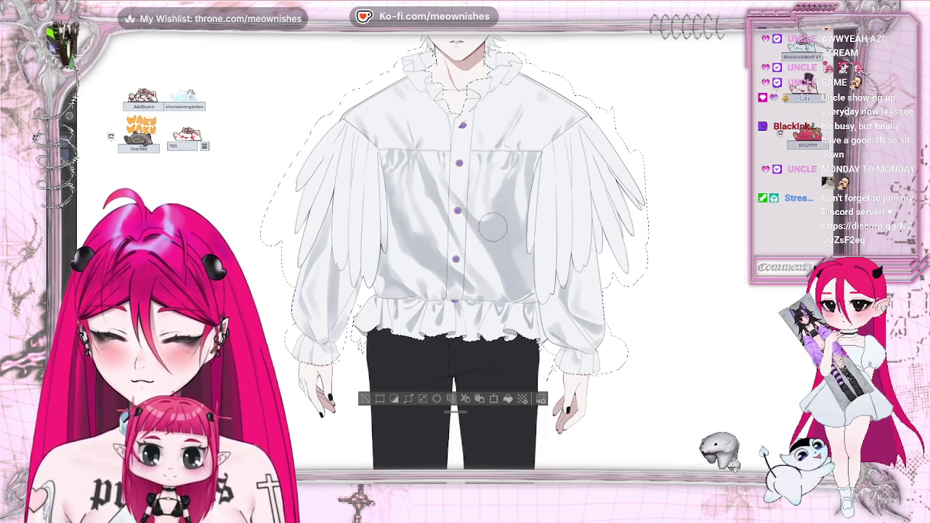
{"action": "key", "text": "ctrl+0"}
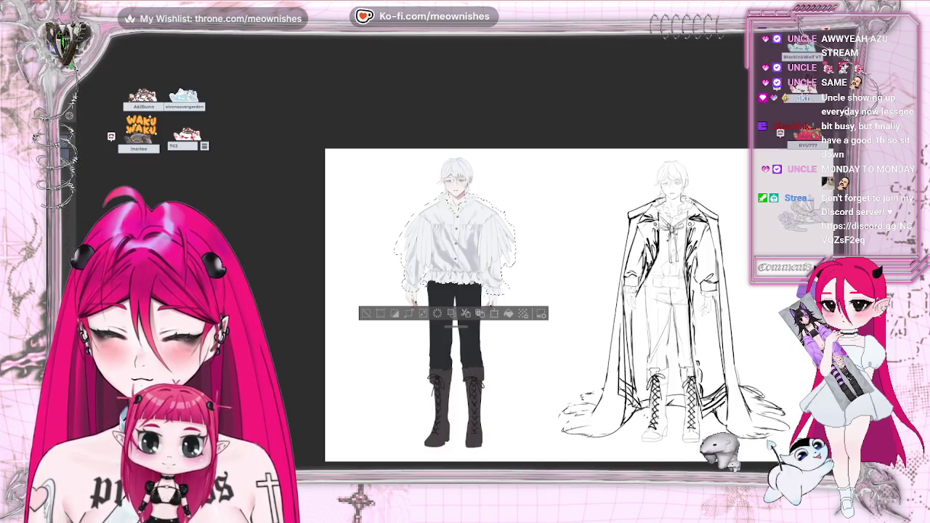
{"action": "scroll", "coordinate": [456, 367], "scroll_direction": "up", "scroll_amount": 2}
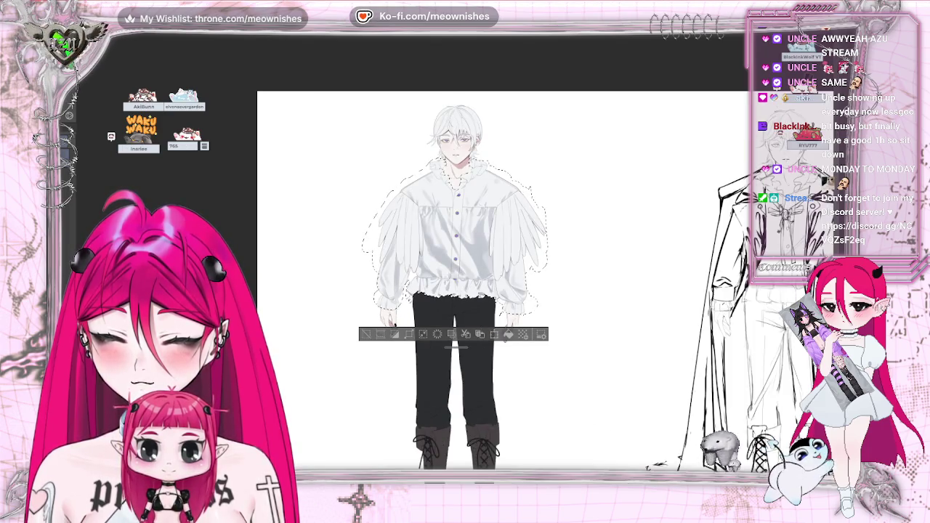
{"action": "key", "text": "h"}
{"action": "scroll", "coordinate": [446, 256], "scroll_direction": "down", "scroll_amount": 1}
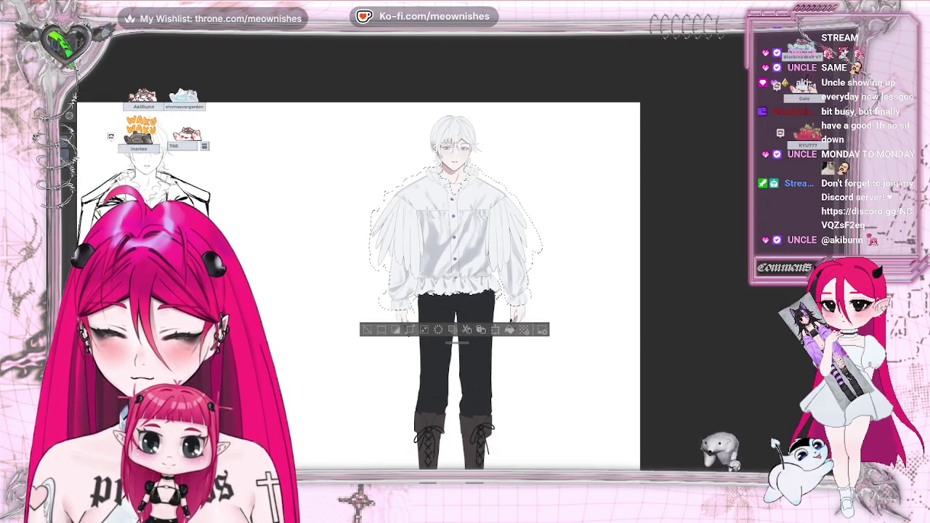
{"action": "key", "text": "h"}
{"action": "scroll", "coordinate": [455, 254], "scroll_direction": "down", "scroll_amount": 2}
{"action": "scroll", "coordinate": [454, 254], "scroll_direction": "up", "scroll_amount": 2}
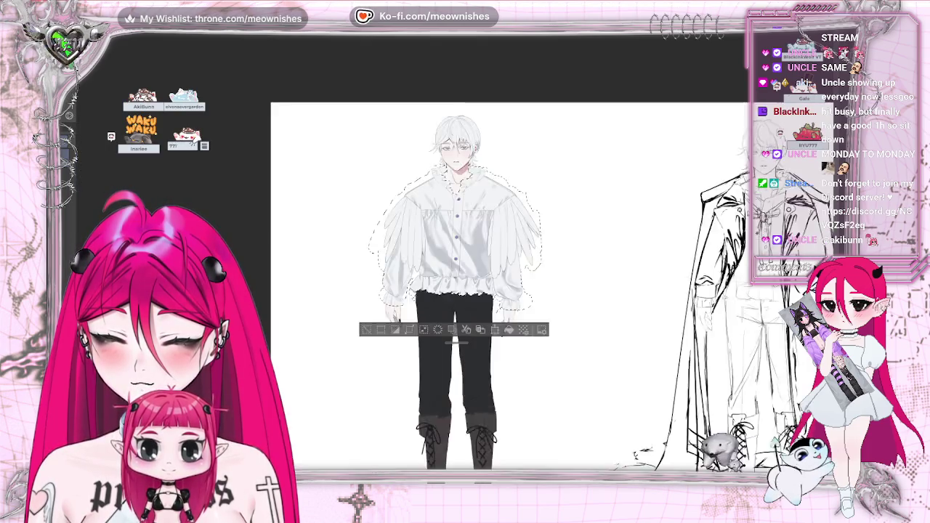
{"action": "scroll", "coordinate": [454, 255], "scroll_direction": "up", "scroll_amount": 3}
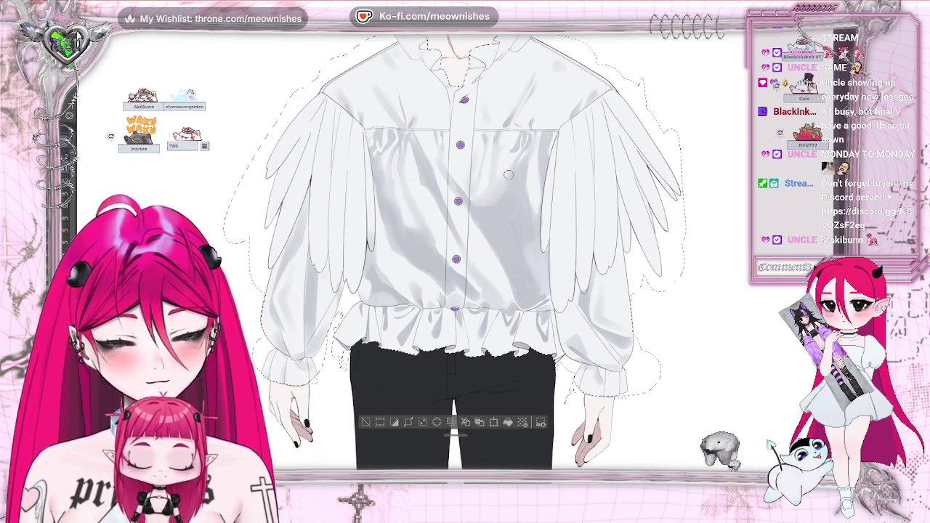
{"action": "scroll", "coordinate": [436, 269], "scroll_direction": "down", "scroll_amount": 1}
- Paint diagonal gray satin creases between the purple buttons down into the ruffled hem
{"action": "scroll", "coordinate": [435, 269], "scroll_direction": "down", "scroll_amount": 2}
{"action": "scroll", "coordinate": [436, 269], "scroll_direction": "up", "scroll_amount": 3}
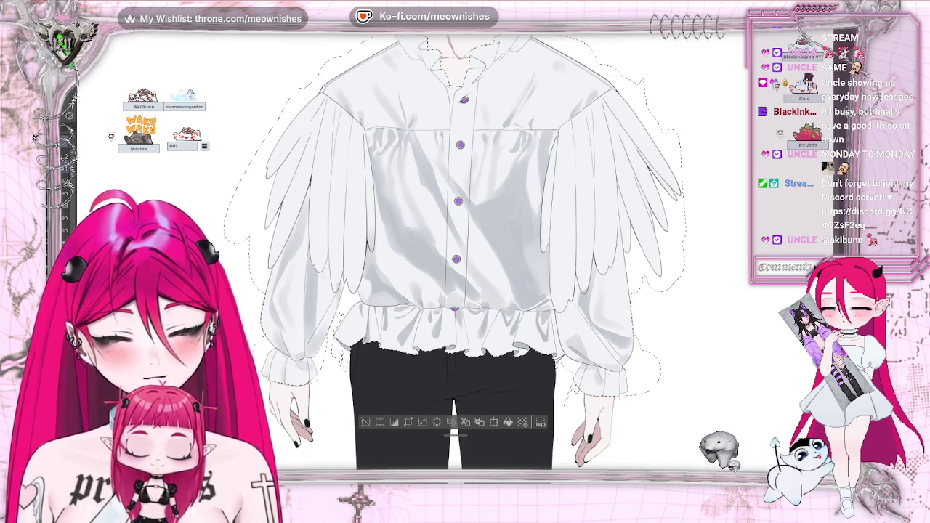
{"action": "scroll", "coordinate": [457, 258], "scroll_direction": "up", "scroll_amount": 2}
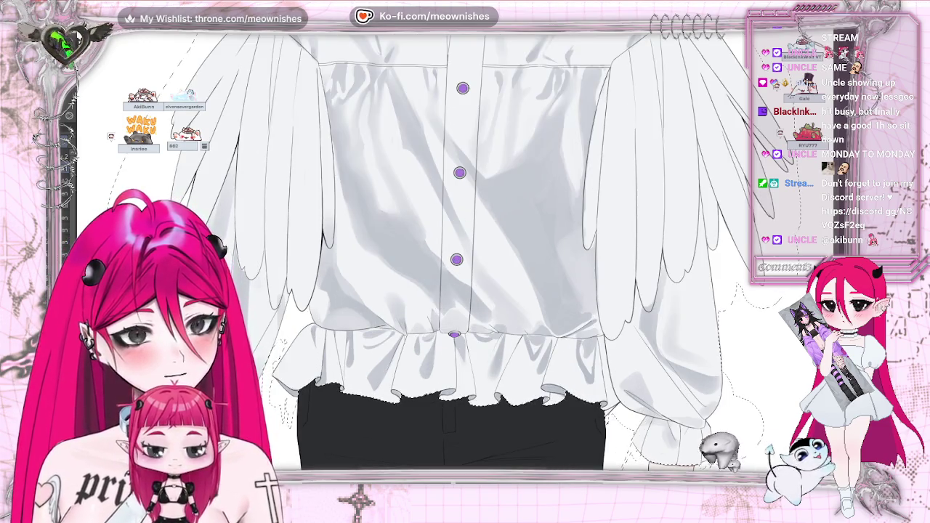
{"action": "left_click_drag", "start_coordinate": [436, 240], "coordinate": [416, 266]}
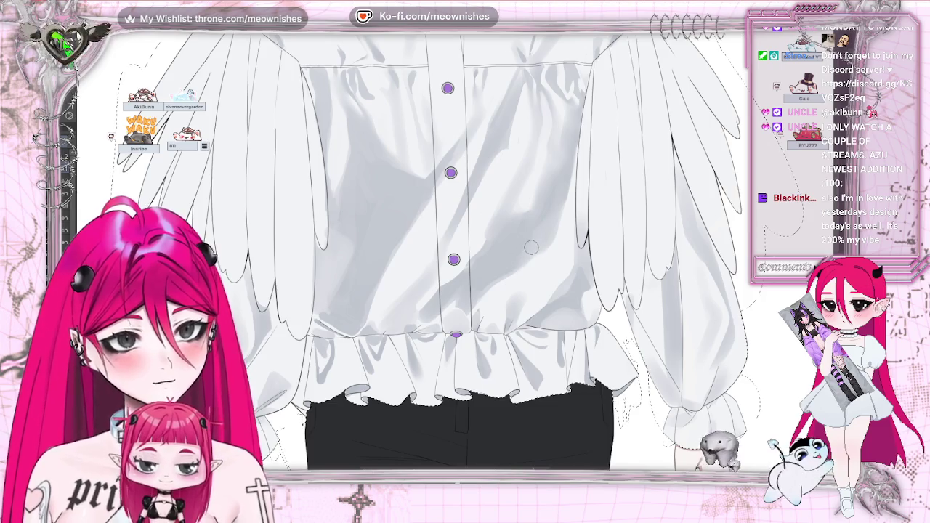
{"action": "key", "text": "ctrl+z"}
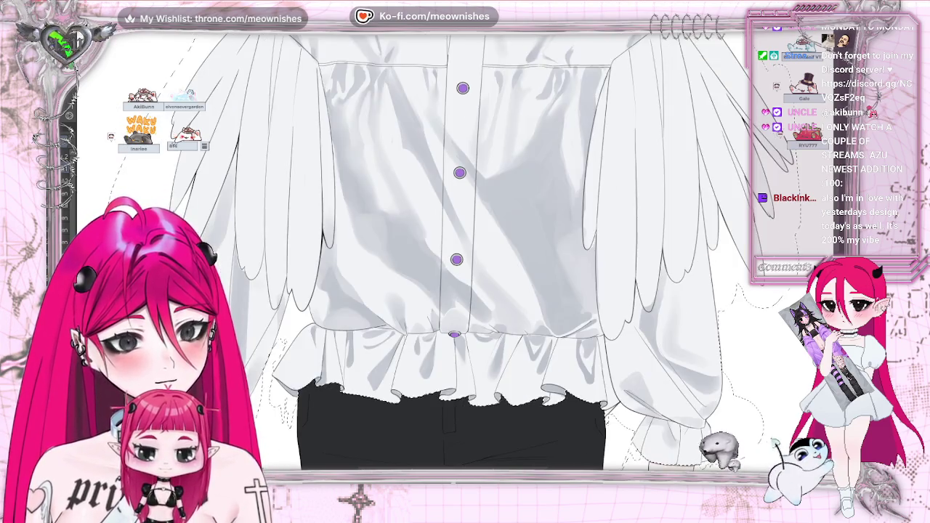
{"action": "key", "text": "ctrl+0"}
{"action": "key", "text": "ctrl+z"}
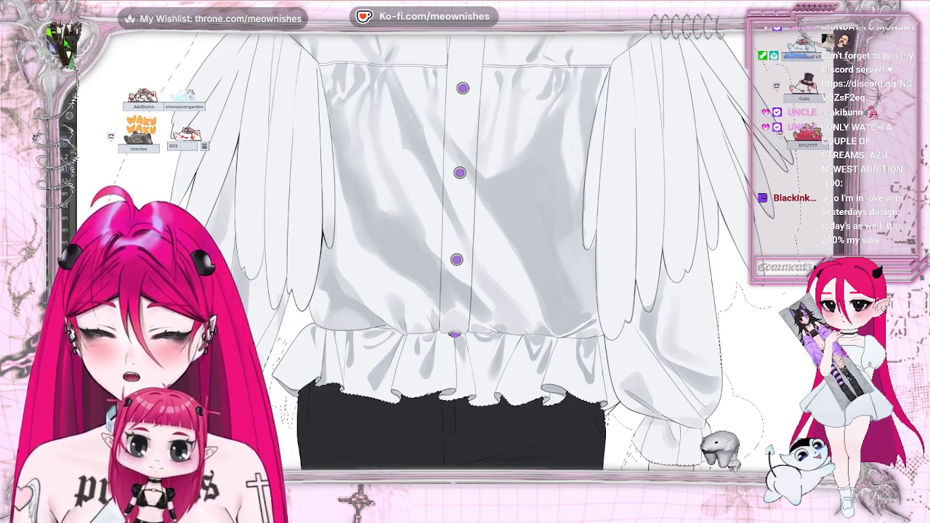
{"action": "scroll", "coordinate": [457, 260], "scroll_direction": "up", "scroll_amount": 2}
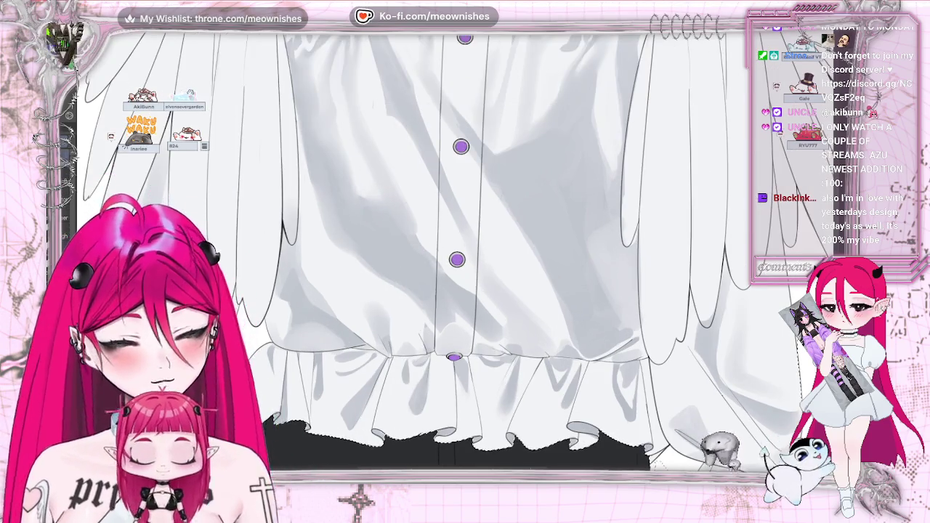
- Layer more soft gray folds on both sides of the buttons down to the hem, enlarging the brush
{"action": "key", "text": "ctrl+z"}
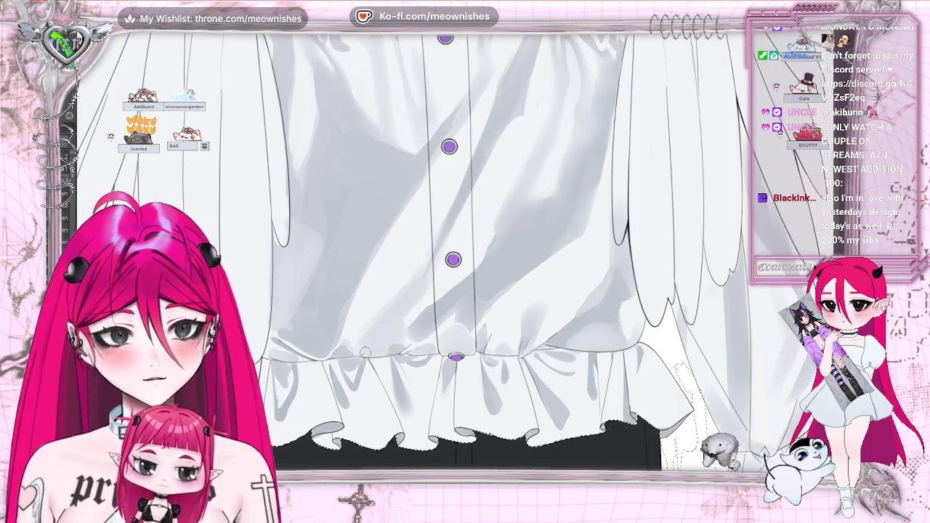
{"action": "key", "text": "ctrl+0"}
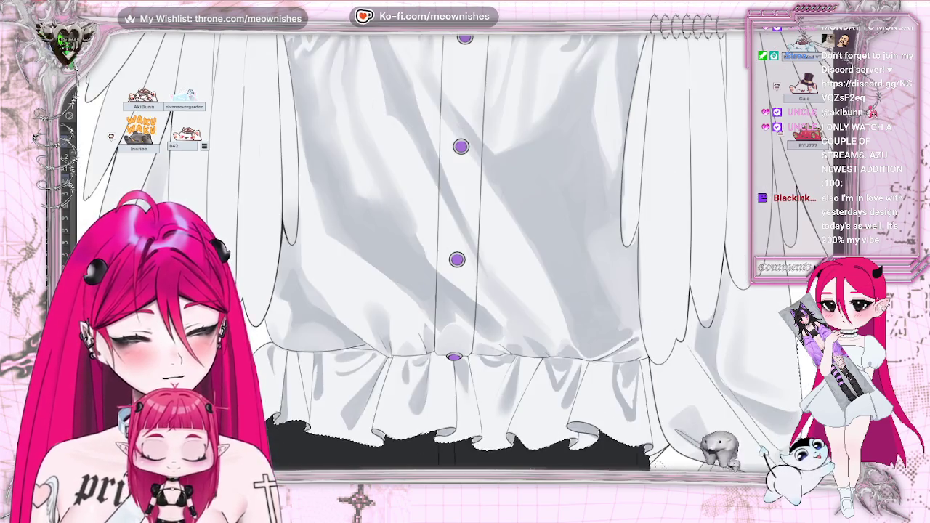
{"action": "scroll", "coordinate": [456, 257], "scroll_direction": "up", "scroll_amount": 3}
{"action": "scroll", "coordinate": [456, 257], "scroll_direction": "up", "scroll_amount": 3}
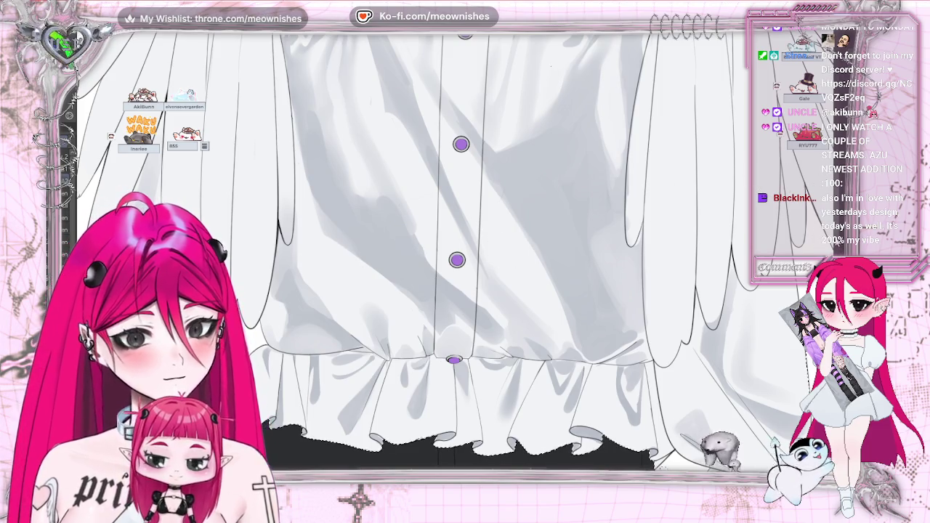
{"action": "scroll", "coordinate": [532, 180], "scroll_direction": "up", "scroll_amount": 3}
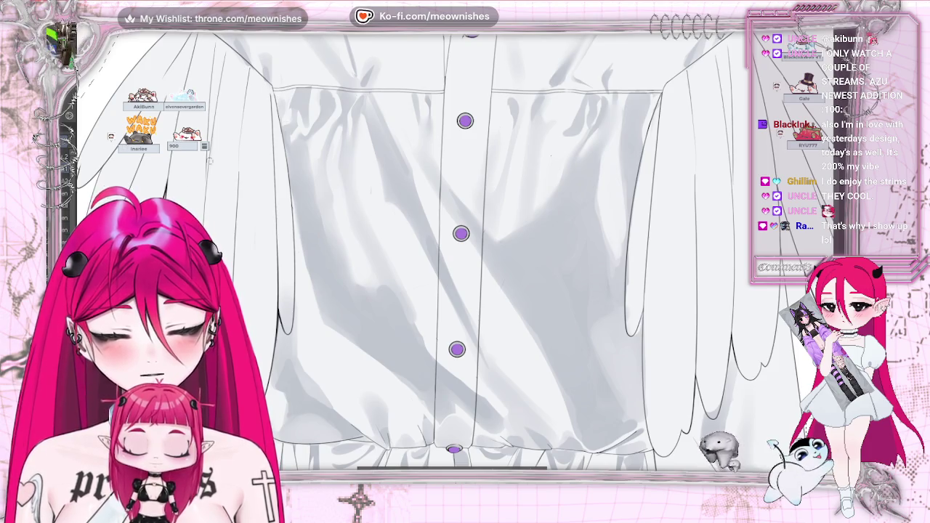
{"action": "key", "text": "bracketright"}
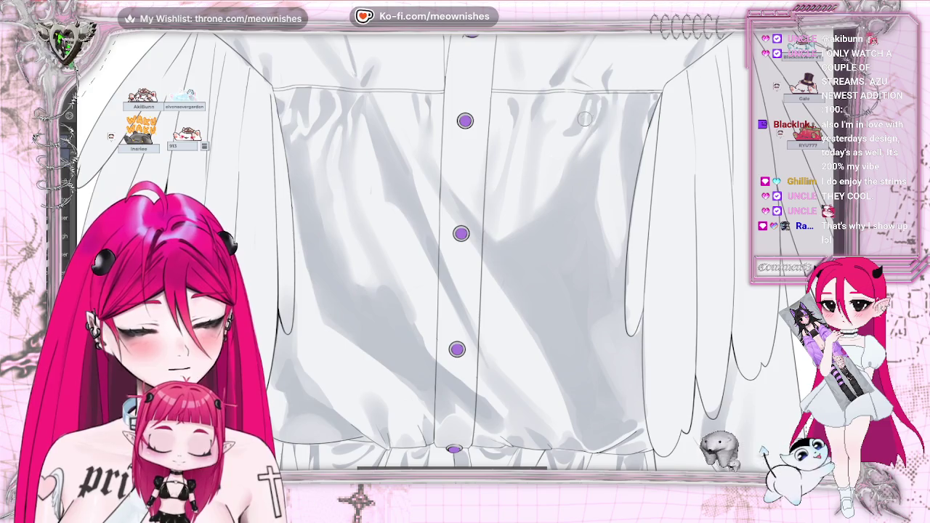
{"action": "key", "text": "ctrl+minus"}
{"action": "key", "text": "ctrl+minus"}
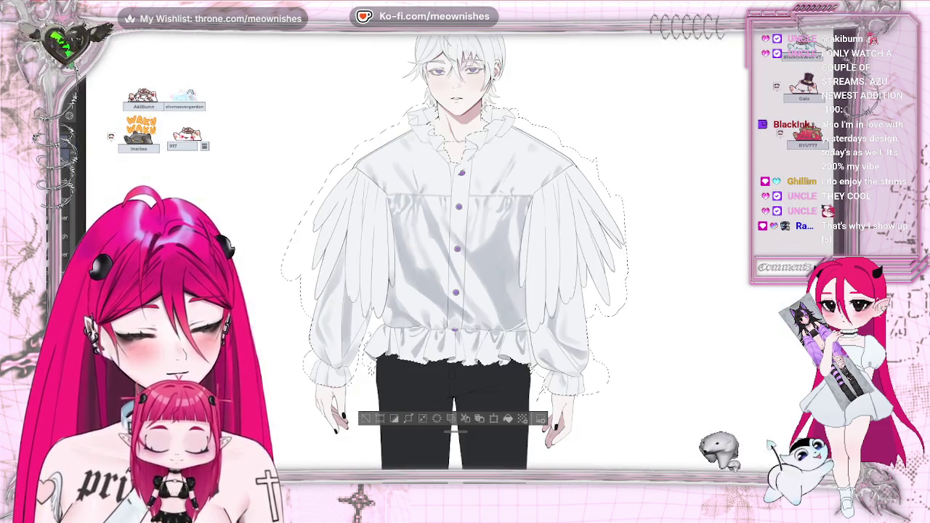
{"action": "key", "text": "ctrl+minus"}
{"action": "key", "text": "ctrl+plus"}
{"action": "key", "text": "ctrl+plus"}
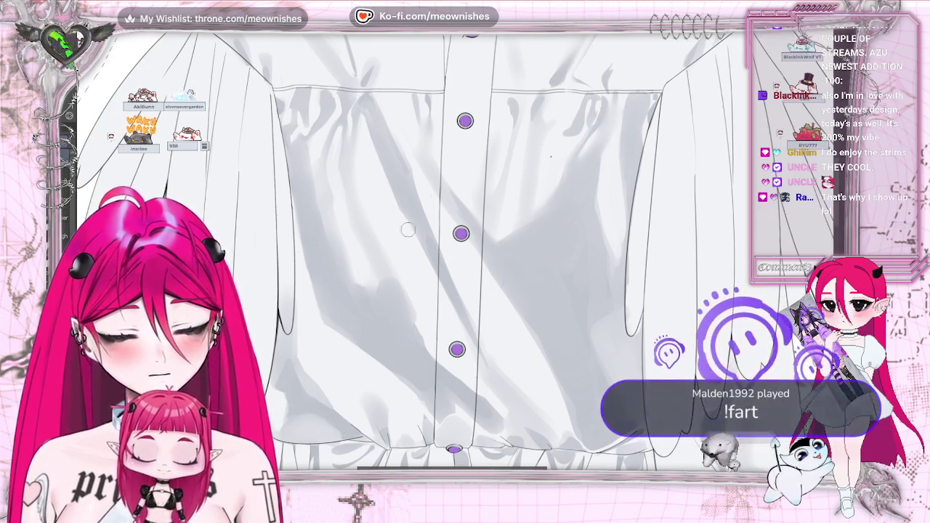
{"action": "key", "text": "h"}
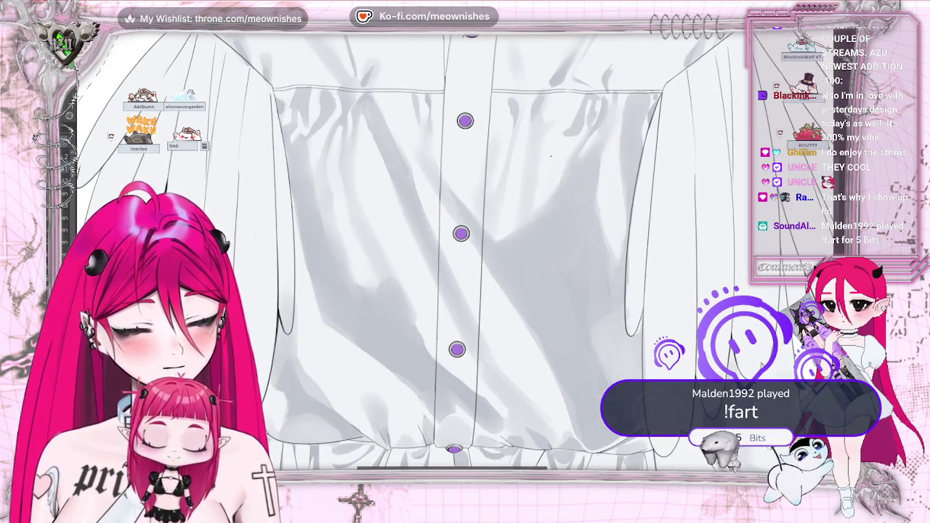
{"action": "scroll", "coordinate": [466, 291], "scroll_direction": "down", "scroll_amount": 2}
{"action": "scroll", "coordinate": [465, 290], "scroll_direction": "down", "scroll_amount": 2}
{"action": "scroll", "coordinate": [465, 291], "scroll_direction": "down", "scroll_amount": 1}
{"action": "scroll", "coordinate": [457, 254], "scroll_direction": "up", "scroll_amount": 3}
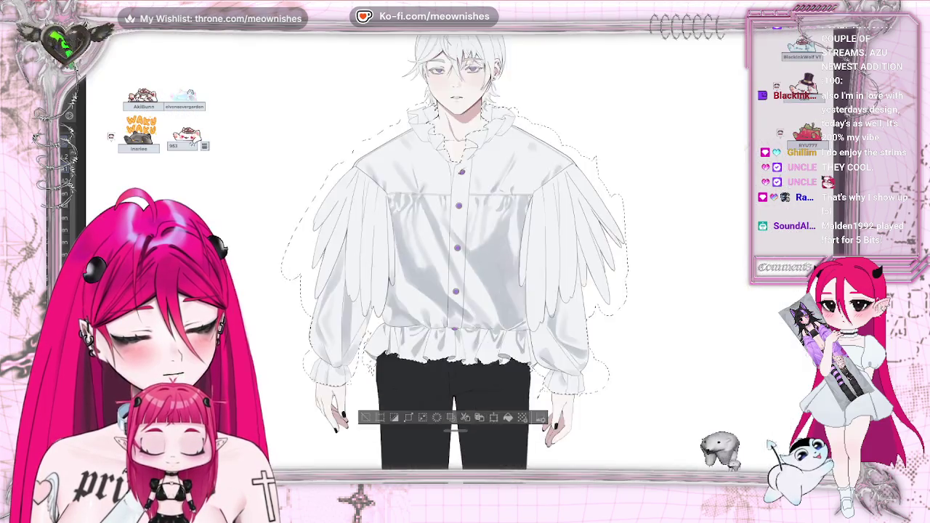
{"action": "scroll", "coordinate": [456, 254], "scroll_direction": "up", "scroll_amount": 2}
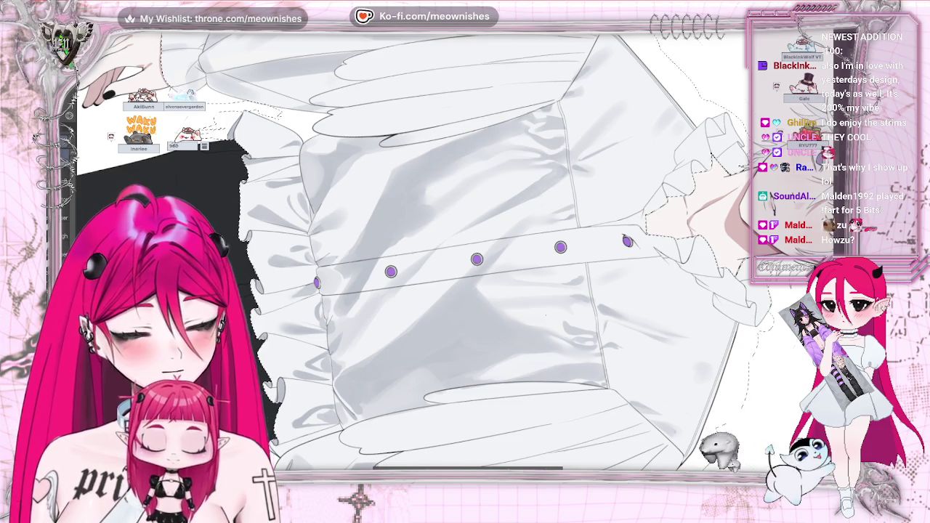
{"action": "key", "text": "ctrl+0"}
{"action": "scroll", "coordinate": [465, 247], "scroll_direction": "up", "scroll_amount": 3}
{"action": "scroll", "coordinate": [465, 247], "scroll_direction": "up", "scroll_amount": 2}
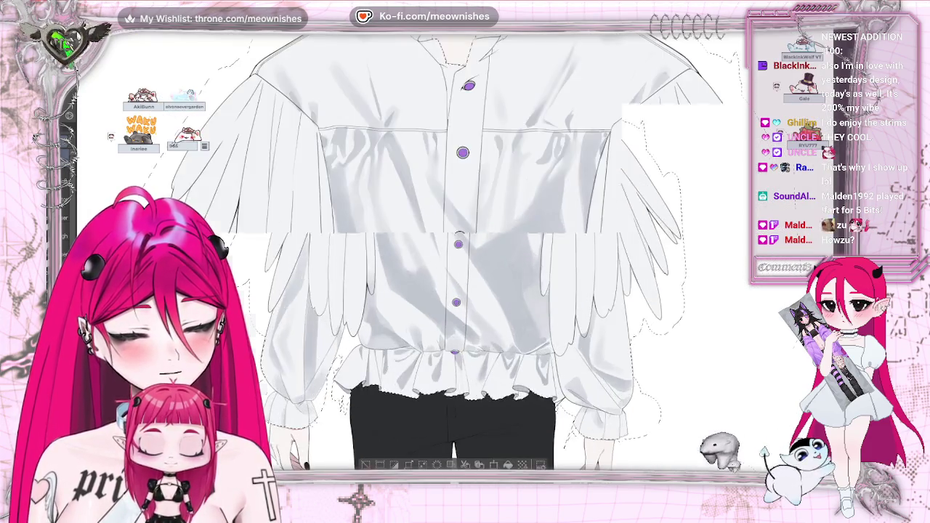
{"action": "scroll", "coordinate": [465, 160], "scroll_direction": "up", "scroll_amount": 3}
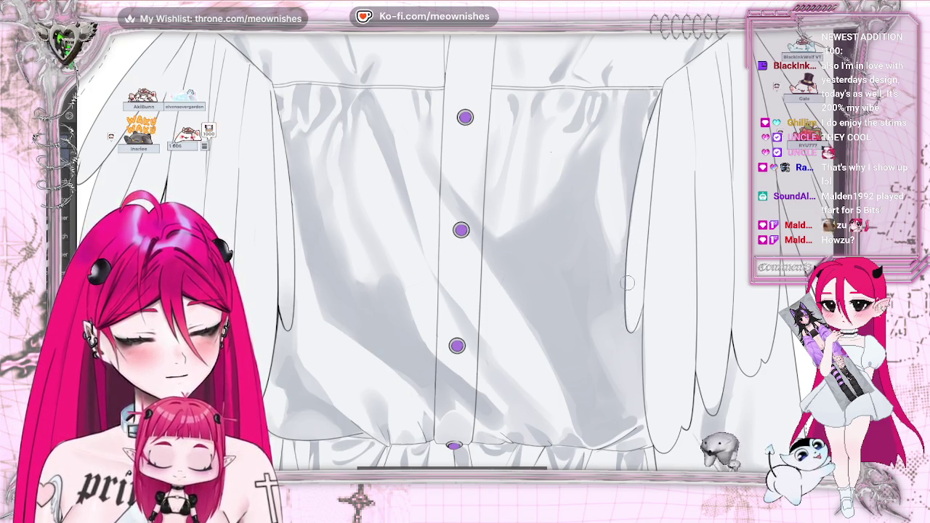
{"action": "scroll", "coordinate": [508, 254], "scroll_direction": "down", "scroll_amount": 3}
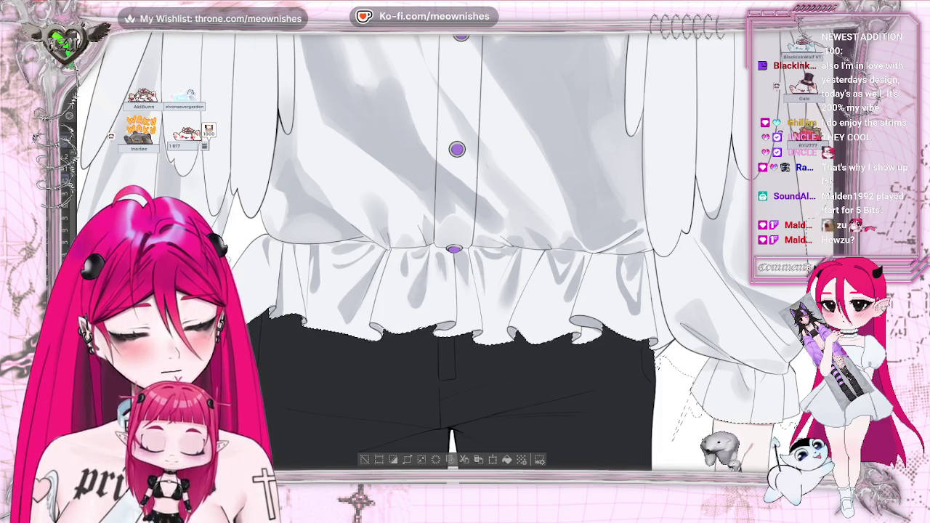
{"action": "key", "text": "ctrl+0"}
- Paint gray shadows into the pleats of the ruffled hem at close zoom
{"action": "key", "text": "ctrl+plus"}
{"action": "key", "text": "ctrl+plus"}
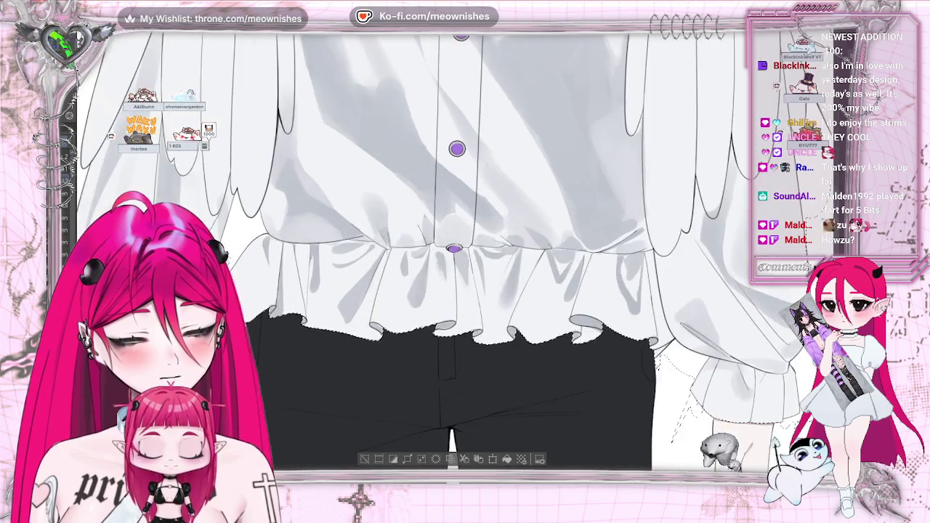
{"action": "key", "text": "ctrl+plus"}
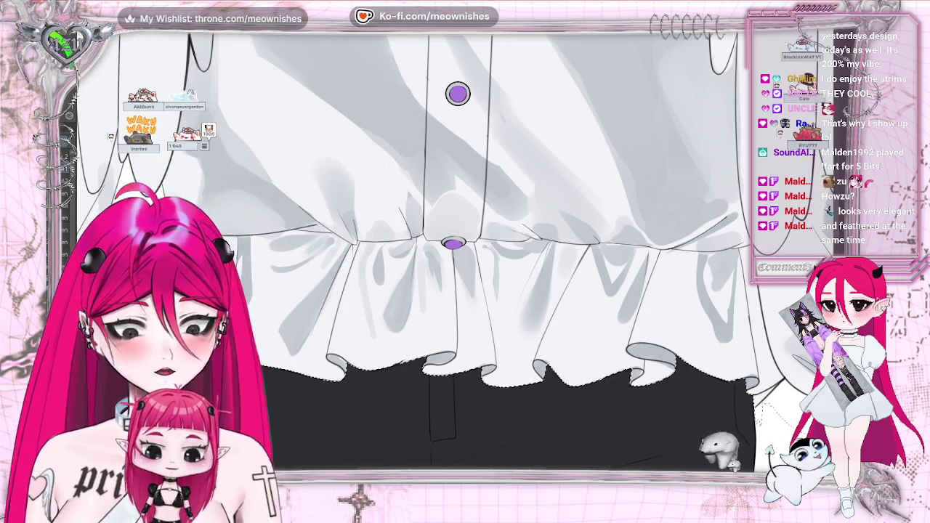
{"action": "scroll", "coordinate": [455, 254], "scroll_direction": "down", "scroll_amount": 3}
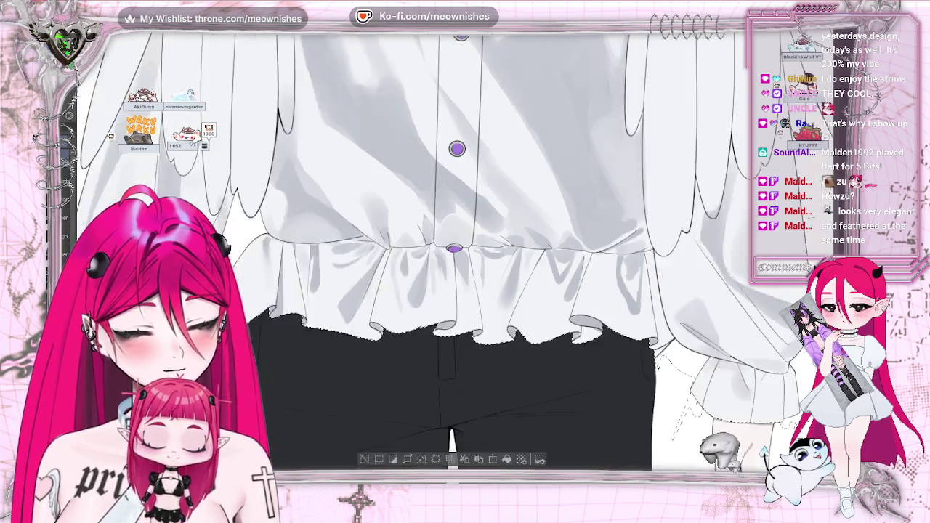
{"action": "scroll", "coordinate": [455, 254], "scroll_direction": "down", "scroll_amount": 3}
{"action": "scroll", "coordinate": [454, 276], "scroll_direction": "up", "scroll_amount": 3}
{"action": "scroll", "coordinate": [454, 277], "scroll_direction": "up", "scroll_amount": 2}
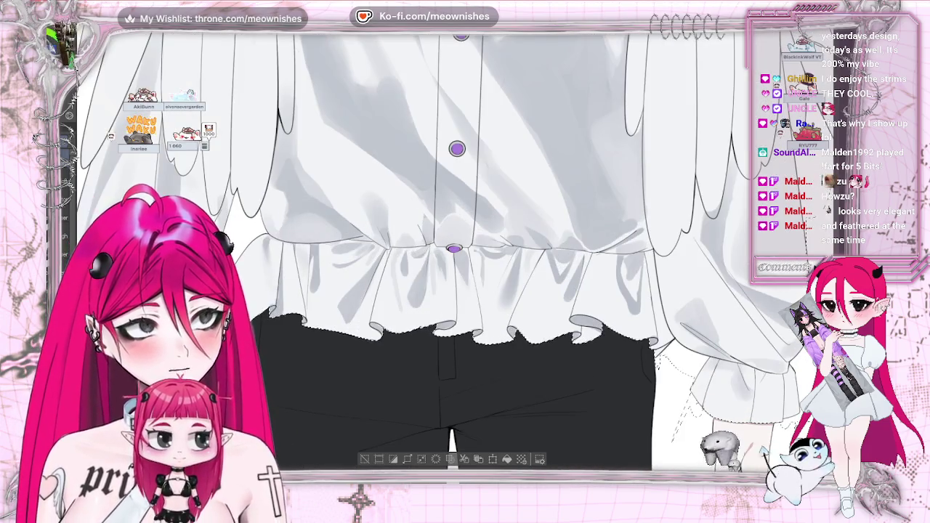
{"action": "scroll", "coordinate": [454, 276], "scroll_direction": "up", "scroll_amount": 2}
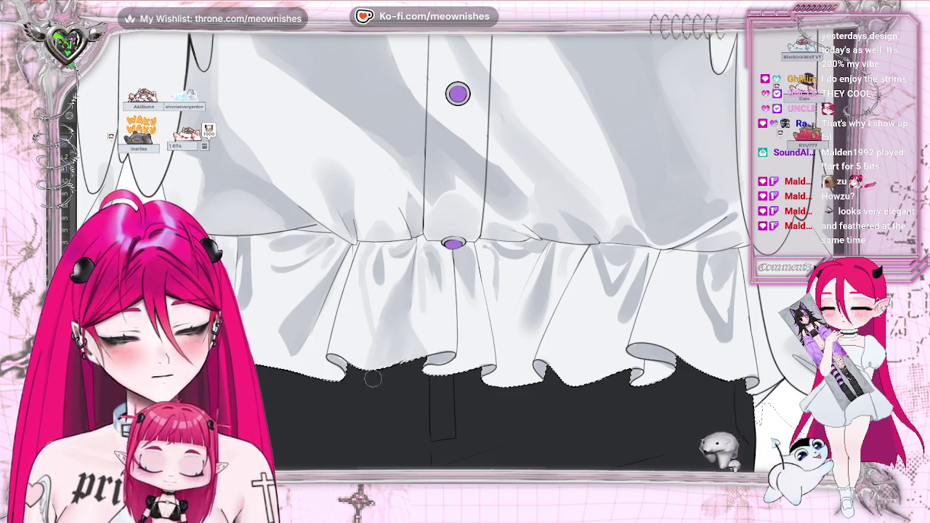
{"action": "scroll", "coordinate": [549, 367], "scroll_direction": "down", "scroll_amount": 5}
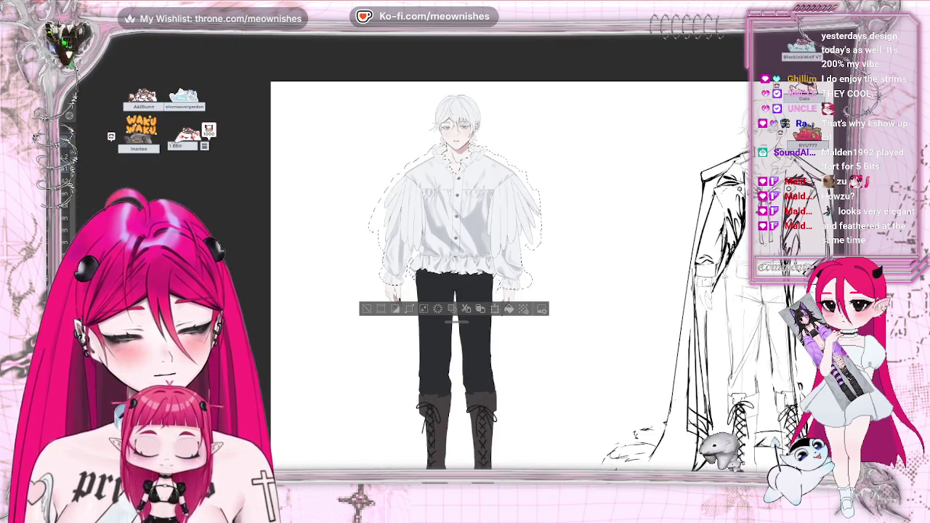
{"action": "scroll", "coordinate": [458, 269], "scroll_direction": "up", "scroll_amount": 5}
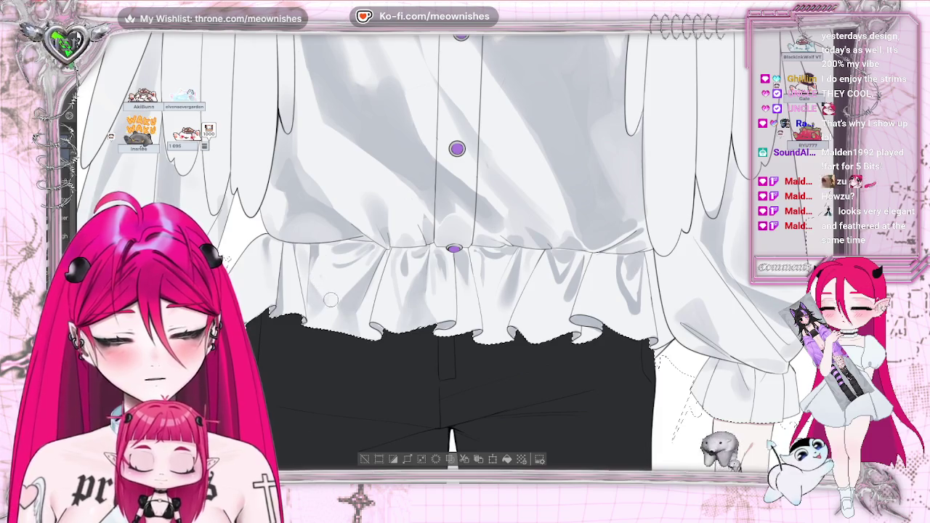
{"action": "scroll", "coordinate": [323, 254], "scroll_direction": "up", "scroll_amount": 5}
- Define the gray shadow in each remaining hem pleat, checking against the full character
{"action": "key", "text": "ctrl+0"}
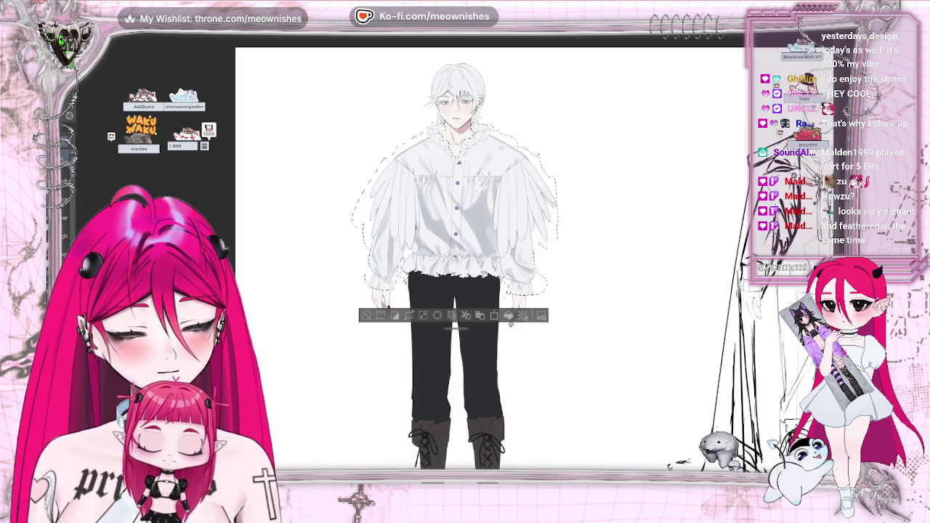
{"action": "scroll", "coordinate": [455, 266], "scroll_direction": "up", "scroll_amount": 5}
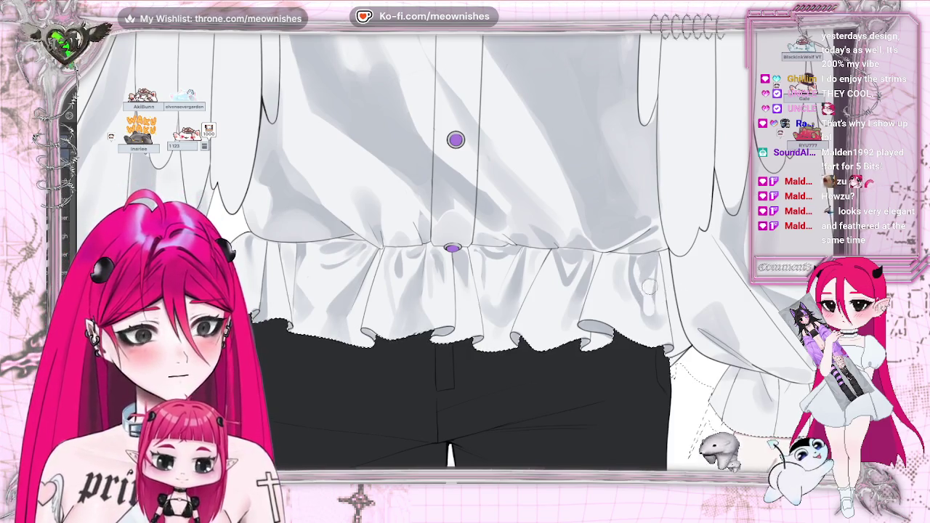
{"action": "scroll", "coordinate": [454, 251], "scroll_direction": "down", "scroll_amount": 3}
{"action": "scroll", "coordinate": [454, 251], "scroll_direction": "down", "scroll_amount": 3}
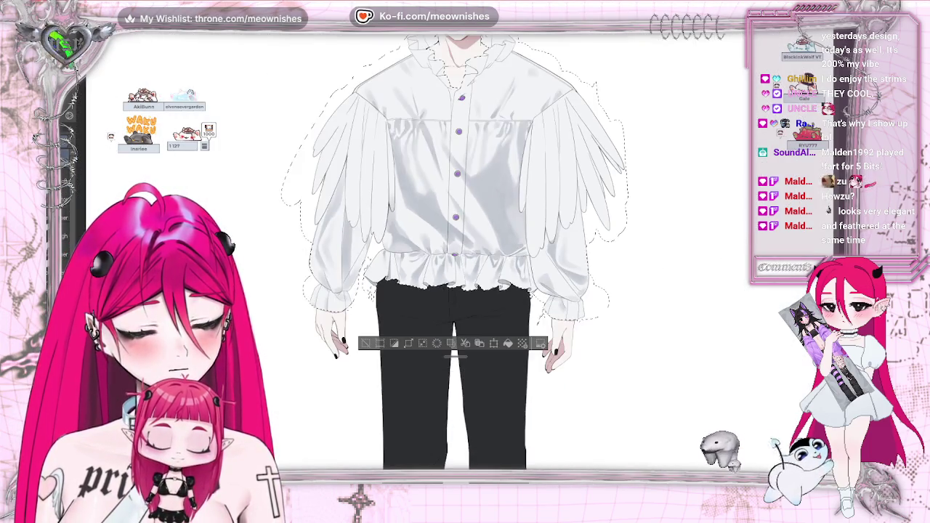
{"action": "scroll", "coordinate": [454, 251], "scroll_direction": "down", "scroll_amount": 3}
{"action": "scroll", "coordinate": [454, 251], "scroll_direction": "down", "scroll_amount": 2}
{"action": "scroll", "coordinate": [456, 254], "scroll_direction": "up", "scroll_amount": 4}
{"action": "scroll", "coordinate": [455, 255], "scroll_direction": "up", "scroll_amount": 3}
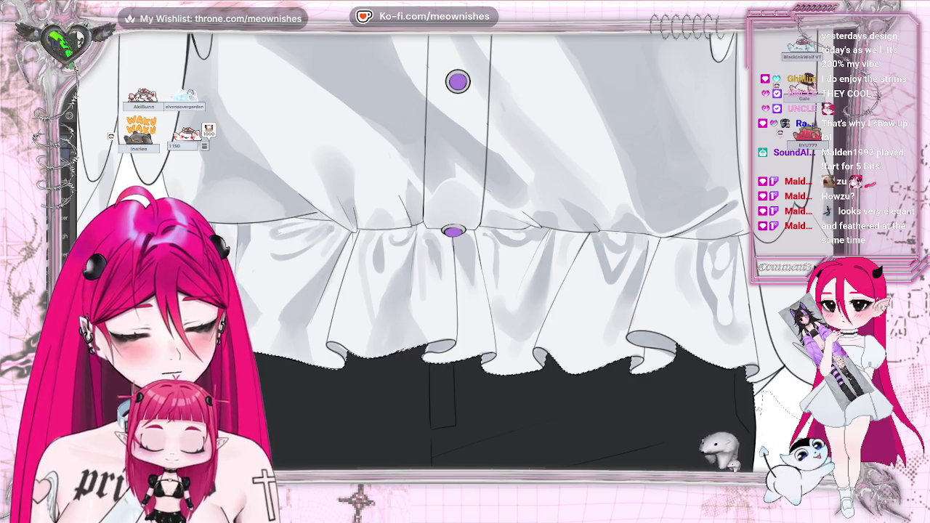
{"action": "scroll", "coordinate": [344, 187], "scroll_direction": "down", "scroll_amount": 3}
{"action": "scroll", "coordinate": [344, 186], "scroll_direction": "down", "scroll_amount": 2}
{"action": "scroll", "coordinate": [455, 258], "scroll_direction": "up", "scroll_amount": 5}
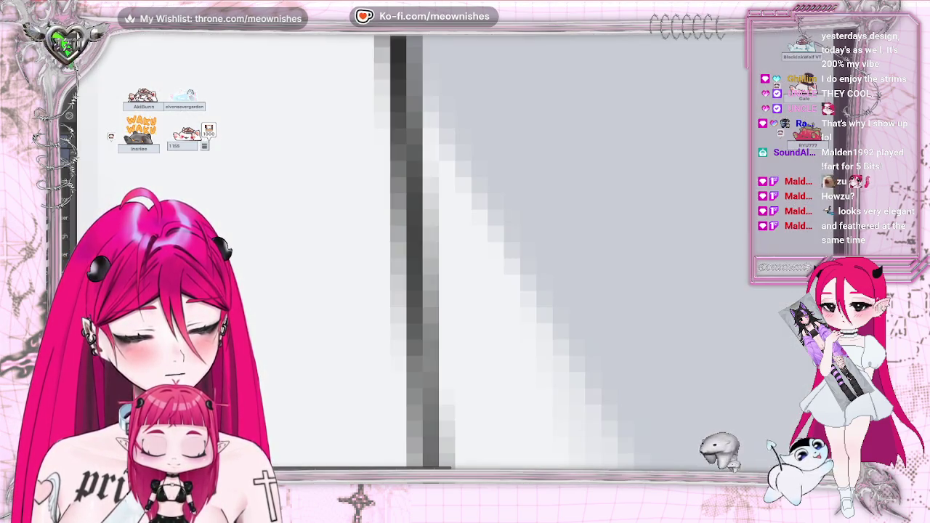
{"action": "scroll", "coordinate": [456, 258], "scroll_direction": "down", "scroll_amount": 3}
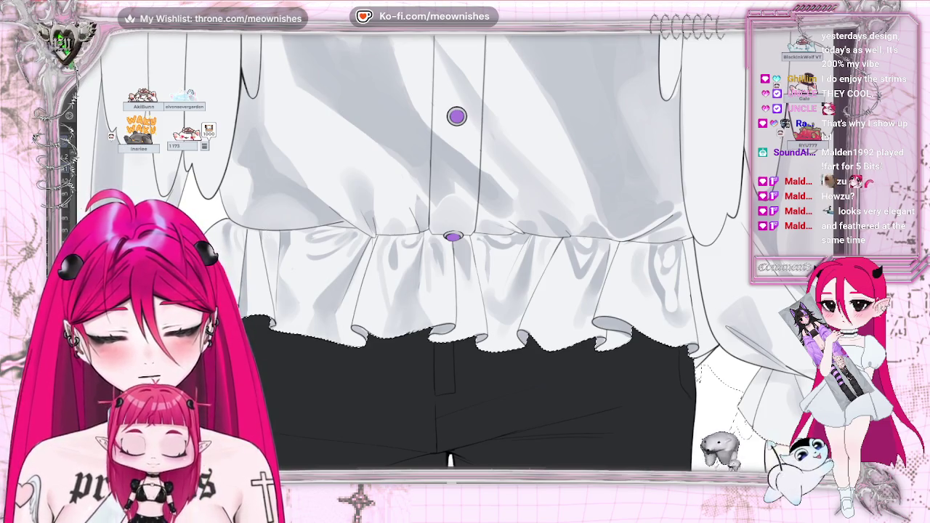
- Lighten the shading on the ruffle folds, then view the whole shirt
{"action": "key", "text": "ctrl+minus"}
{"action": "key", "text": "ctrl+minus"}
{"action": "key", "text": "ctrl+minus"}
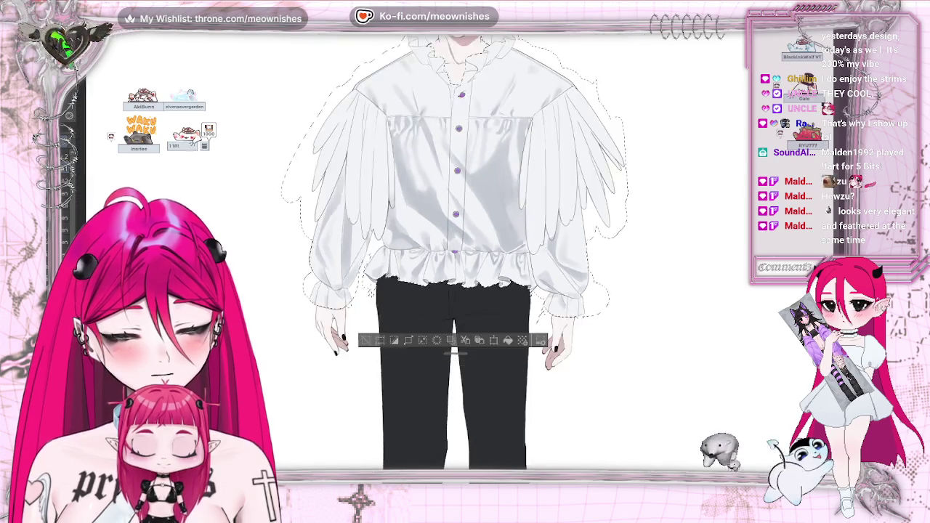
{"action": "key", "text": "ctrl+plus"}
{"action": "key", "text": "ctrl+plus"}
{"action": "key", "text": "ctrl+plus"}
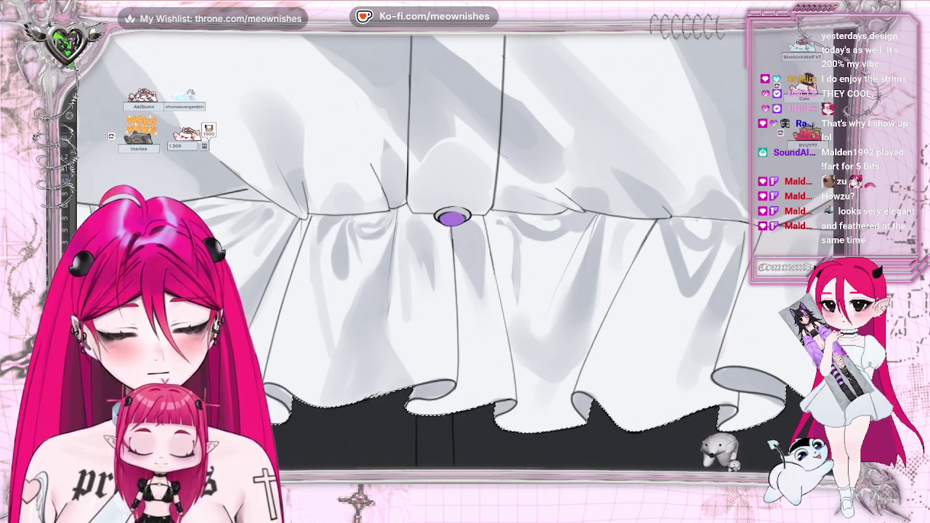
{"action": "scroll", "coordinate": [466, 150], "scroll_direction": "down", "scroll_amount": 3}
{"action": "scroll", "coordinate": [466, 150], "scroll_direction": "up", "scroll_amount": 3}
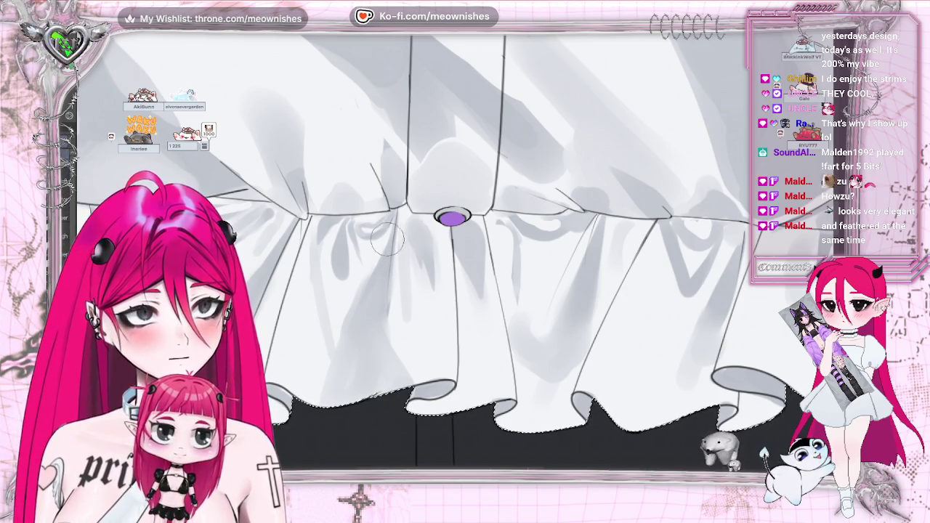
{"action": "left_click_drag", "start_coordinate": [378, 284], "coordinate": [369, 327]}
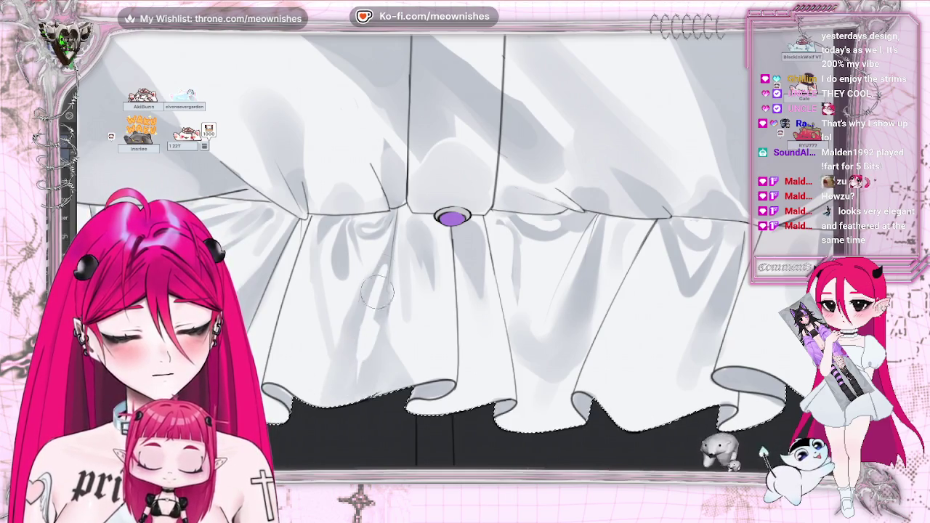
{"action": "key", "text": "ctrl+minus"}
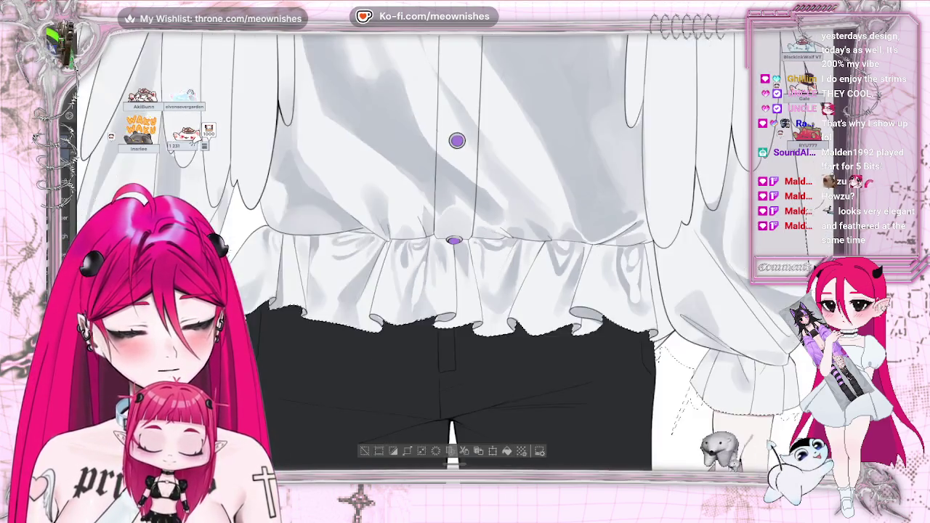
{"action": "key", "text": "ctrl+minus"}
{"action": "key", "text": "ctrl+minus"}
{"action": "key", "text": "ctrl+plus"}
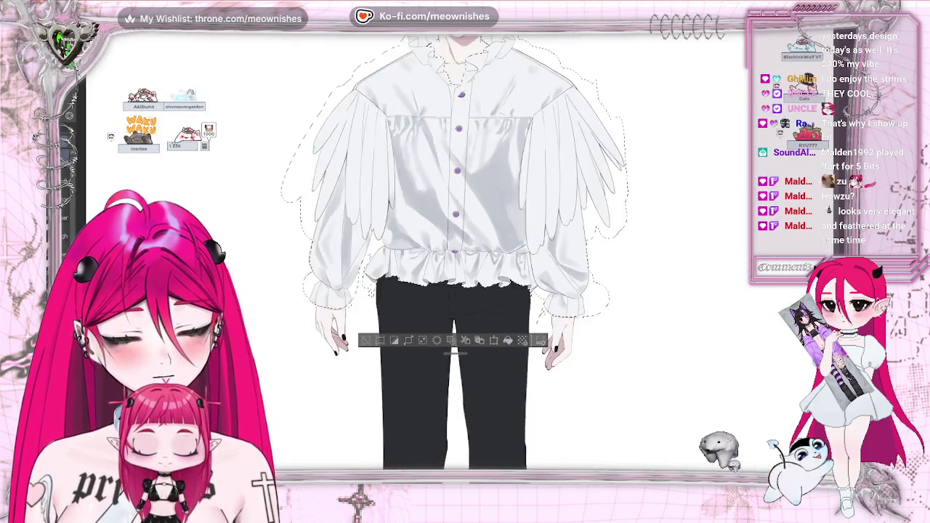
- With a much larger brush, paint soft gray shadows into the hem ruffle pleats
{"action": "key", "text": "ctrl+plus"}
{"action": "key", "text": "ctrl+plus"}
{"action": "key", "text": "ctrl+plus"}
{"action": "key", "text": "ctrl+plus"}
{"action": "key", "text": "ctrl+plus"}
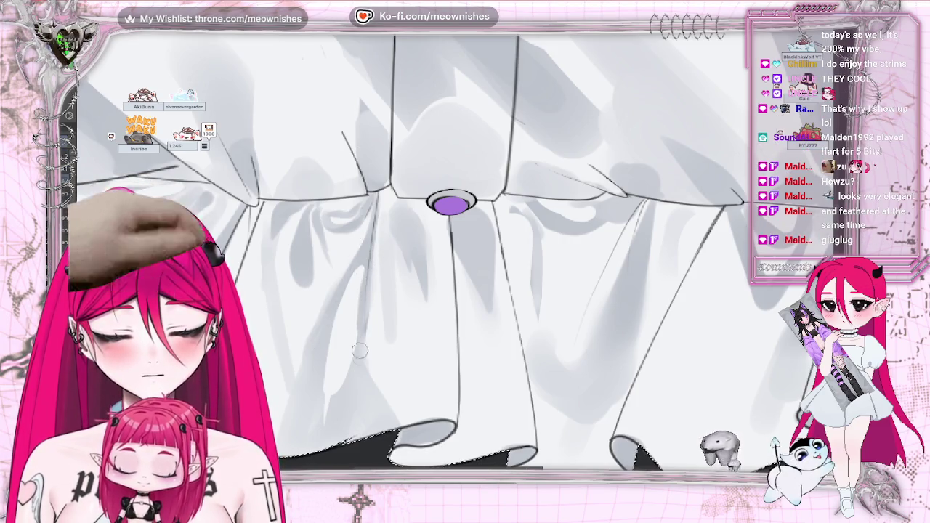
{"action": "key", "text": "bracketright"}
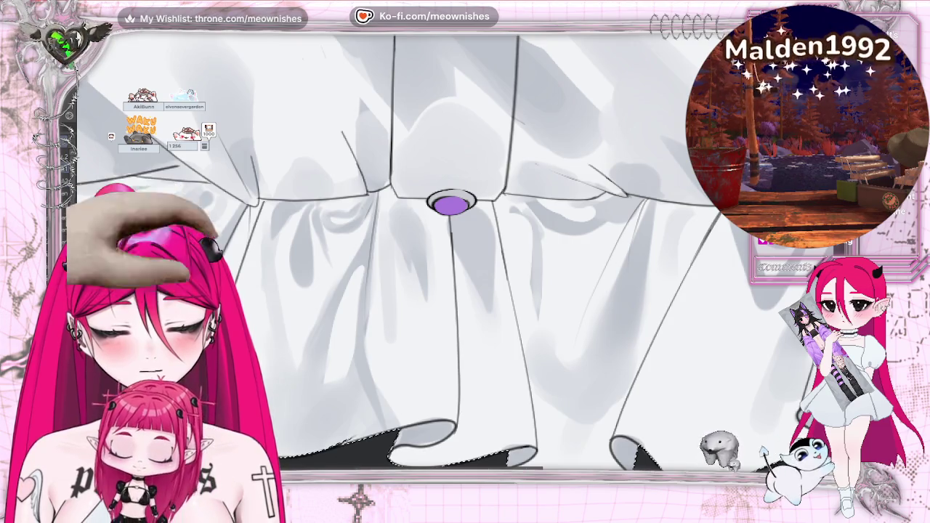
{"action": "scroll", "coordinate": [380, 370], "scroll_direction": "down", "scroll_amount": 5}
{"action": "scroll", "coordinate": [381, 370], "scroll_direction": "up", "scroll_amount": 5}
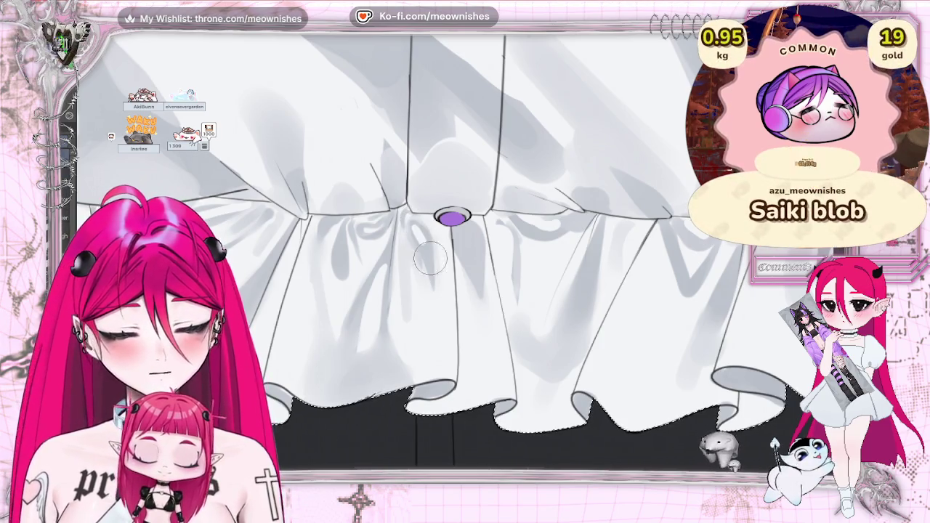
{"action": "scroll", "coordinate": [452, 247], "scroll_direction": "down", "scroll_amount": 5}
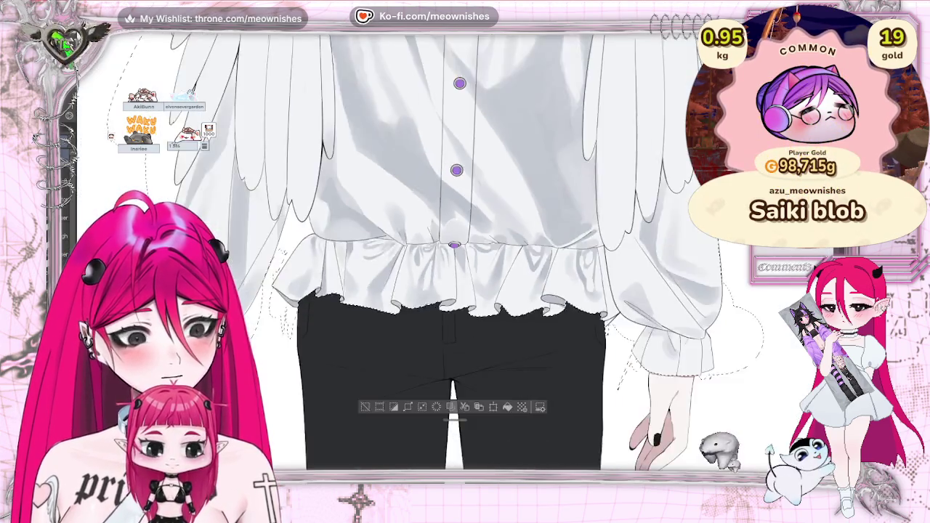
{"action": "scroll", "coordinate": [452, 247], "scroll_direction": "down", "scroll_amount": 3}
{"action": "scroll", "coordinate": [452, 247], "scroll_direction": "up", "scroll_amount": 3}
{"action": "scroll", "coordinate": [452, 247], "scroll_direction": "up", "scroll_amount": 3}
{"action": "scroll", "coordinate": [452, 247], "scroll_direction": "up", "scroll_amount": 2}
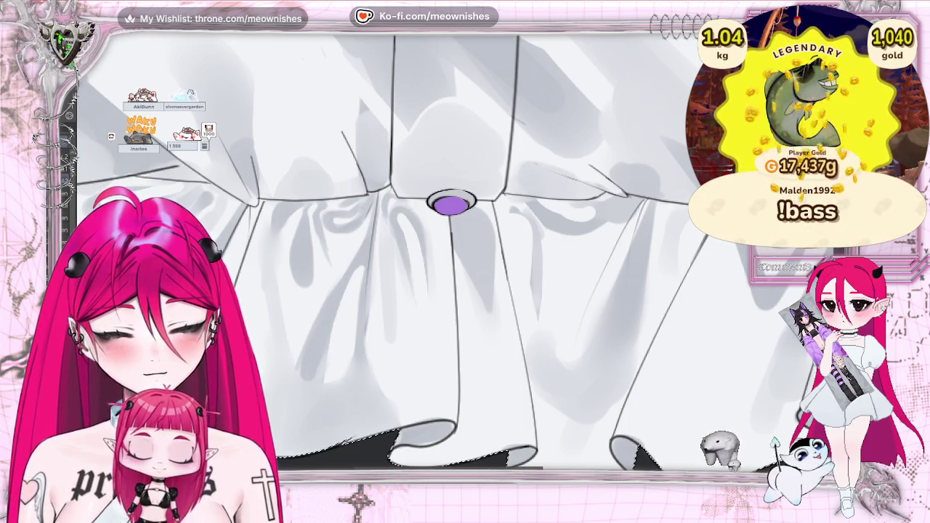
- Blend the gray shading through each pleat so the blouse reads as glossy satin
{"action": "scroll", "coordinate": [465, 254], "scroll_direction": "down", "scroll_amount": 2}
{"action": "scroll", "coordinate": [465, 254], "scroll_direction": "down", "scroll_amount": 1}
{"action": "scroll", "coordinate": [465, 255], "scroll_direction": "up", "scroll_amount": 1}
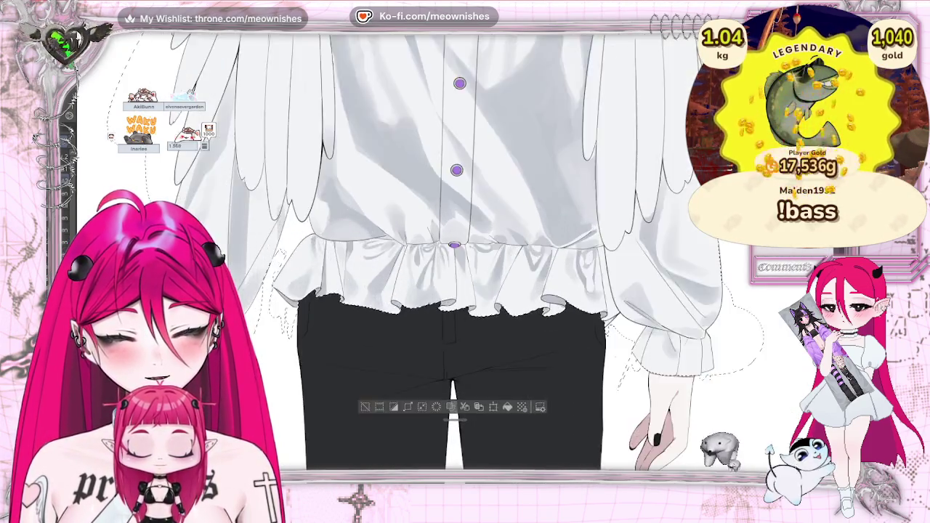
{"action": "scroll", "coordinate": [465, 255], "scroll_direction": "up", "scroll_amount": 2}
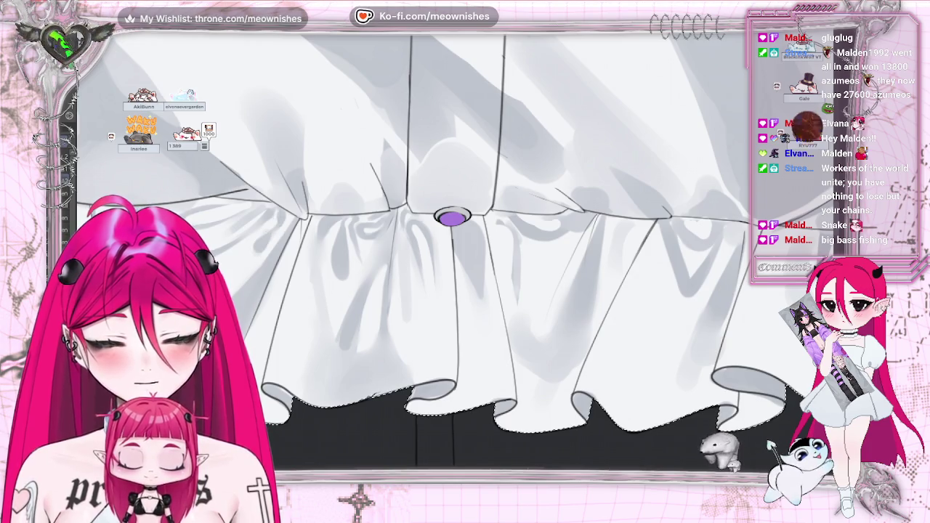
{"action": "scroll", "coordinate": [261, 243], "scroll_direction": "down", "scroll_amount": 3}
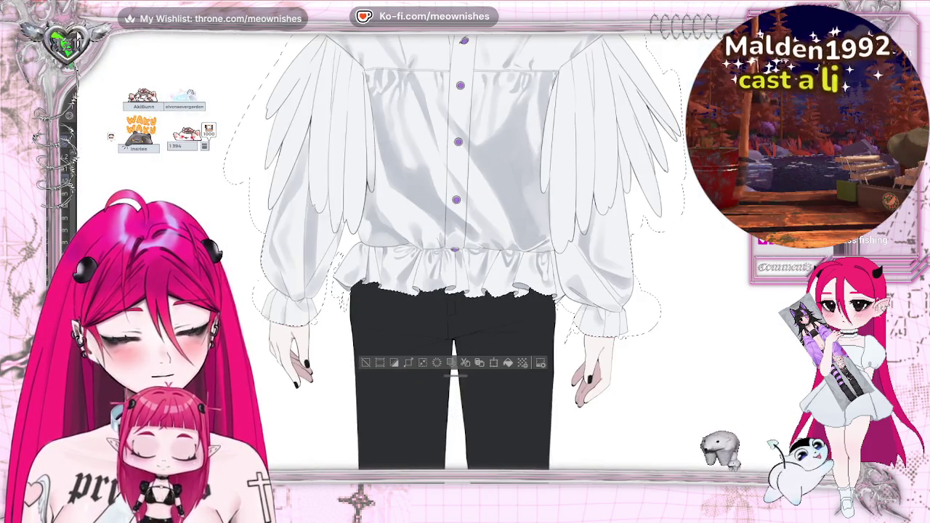
- Touch up the ruffle shading across the hem, then deselect with Ctrl+D
{"action": "scroll", "coordinate": [451, 233], "scroll_direction": "up", "scroll_amount": 5}
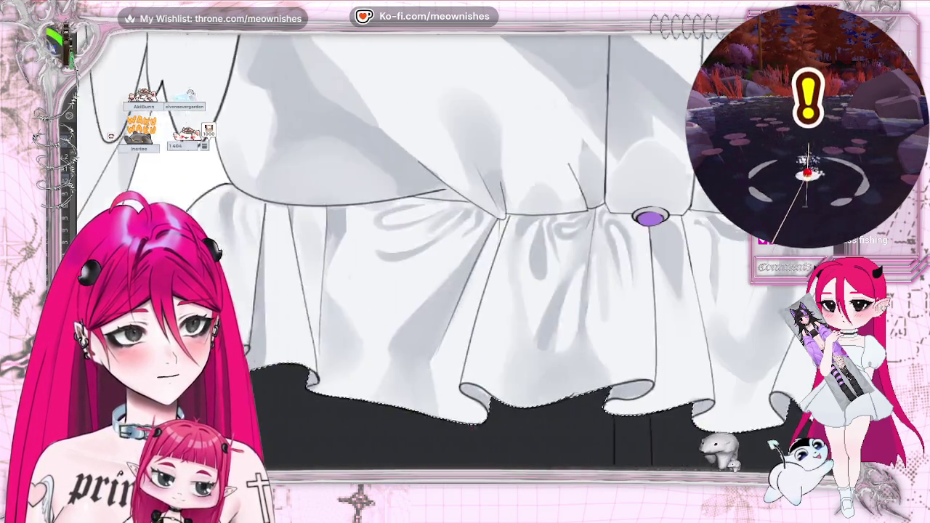
{"action": "left_click_drag", "start_coordinate": [391, 215], "coordinate": [422, 215]}
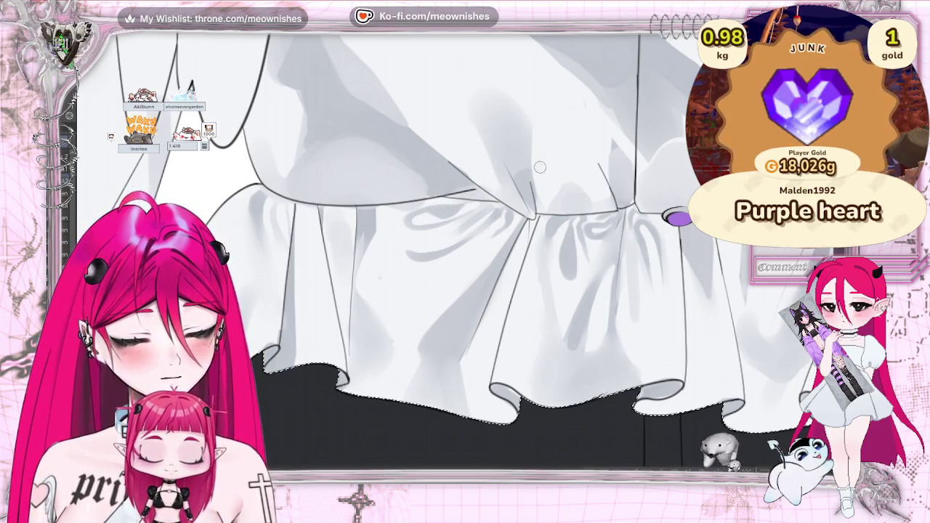
{"action": "scroll", "coordinate": [457, 207], "scroll_direction": "down", "scroll_amount": 5}
{"action": "scroll", "coordinate": [457, 257], "scroll_direction": "up", "scroll_amount": 3}
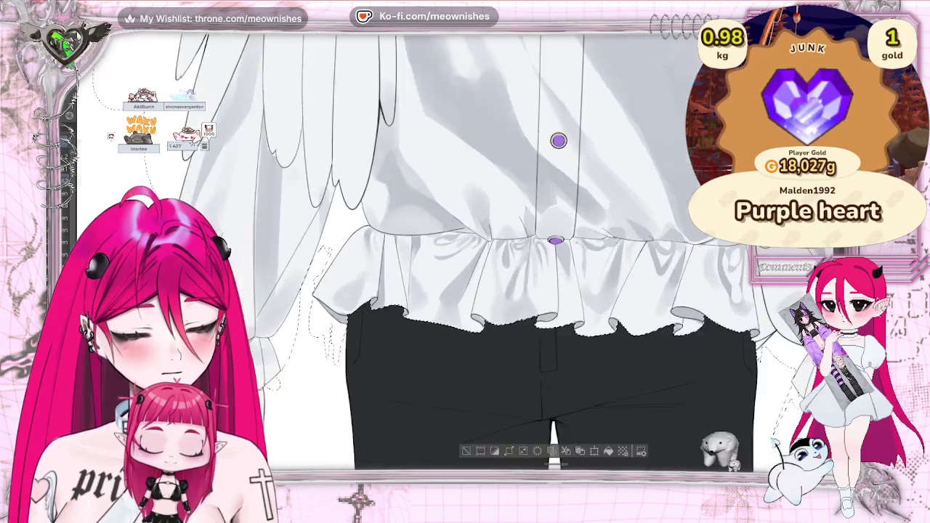
{"action": "scroll", "coordinate": [457, 257], "scroll_direction": "up", "scroll_amount": 2}
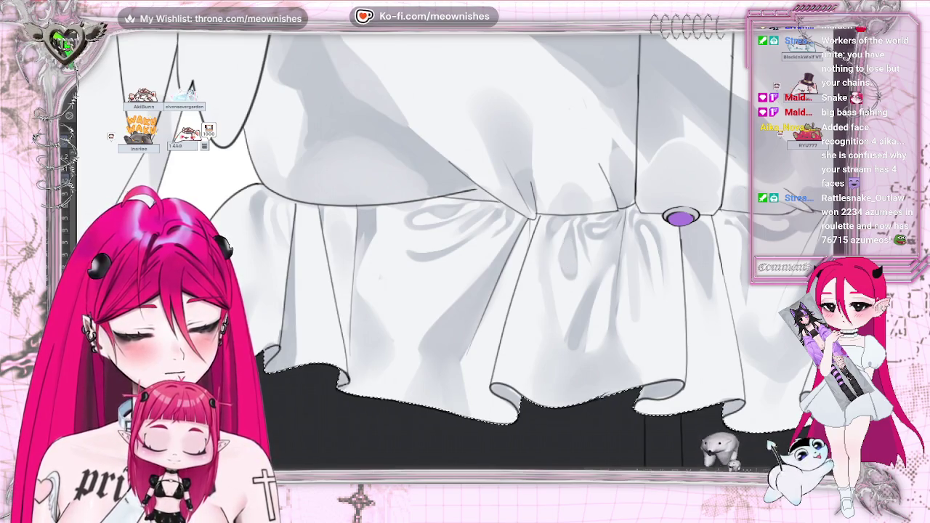
{"action": "scroll", "coordinate": [495, 254], "scroll_direction": "down", "scroll_amount": 5}
{"action": "scroll", "coordinate": [436, 261], "scroll_direction": "up", "scroll_amount": 5}
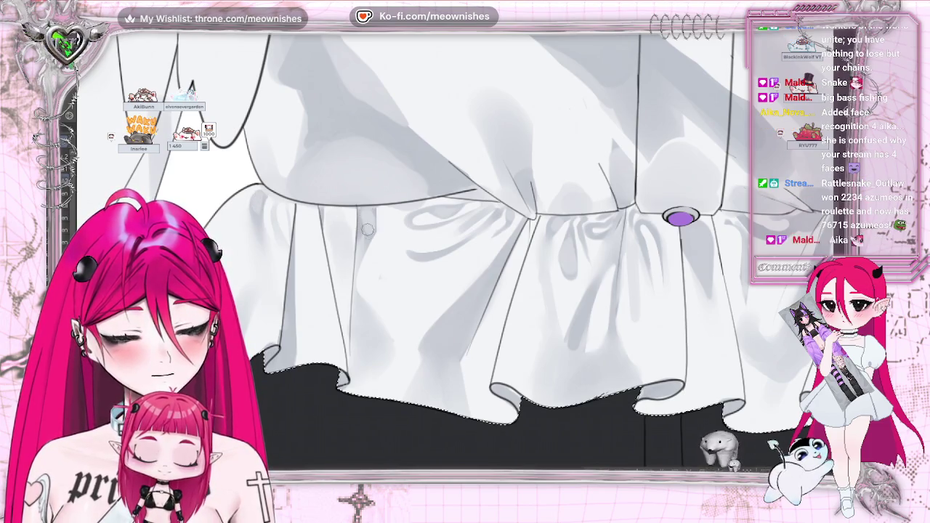
{"action": "scroll", "coordinate": [494, 254], "scroll_direction": "down", "scroll_amount": 5}
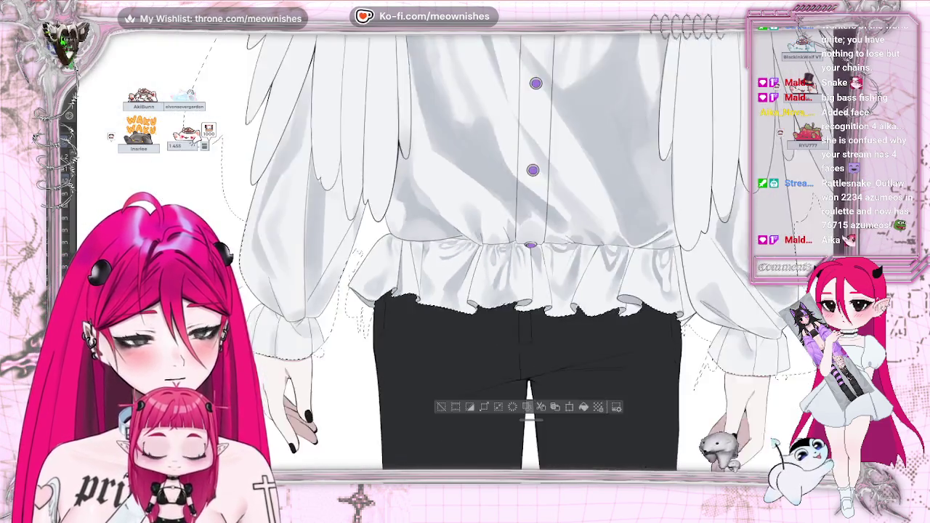
{"action": "key", "text": "ctrl+d"}
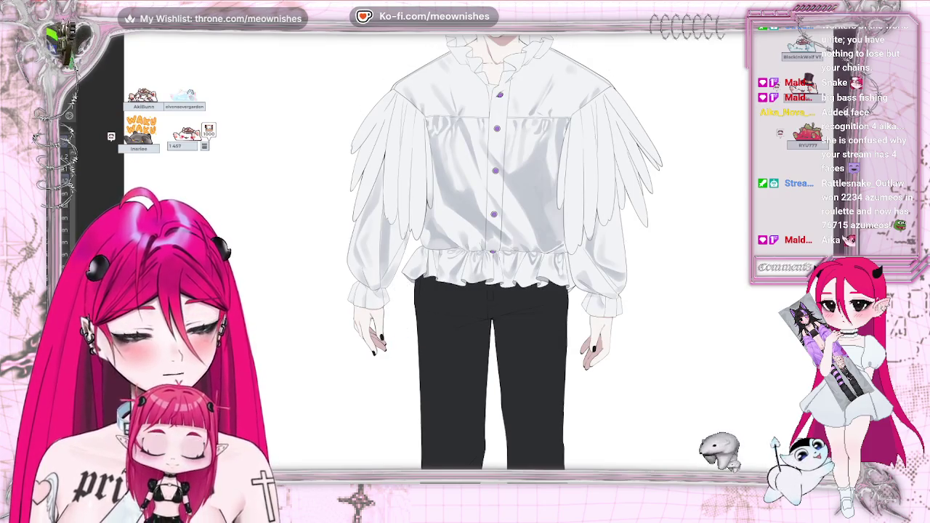
- Select the white shirt region with the Auto Select tool
{"action": "scroll", "coordinate": [453, 259], "scroll_direction": "down", "scroll_amount": 5}
{"action": "scroll", "coordinate": [452, 277], "scroll_direction": "up", "scroll_amount": 3}
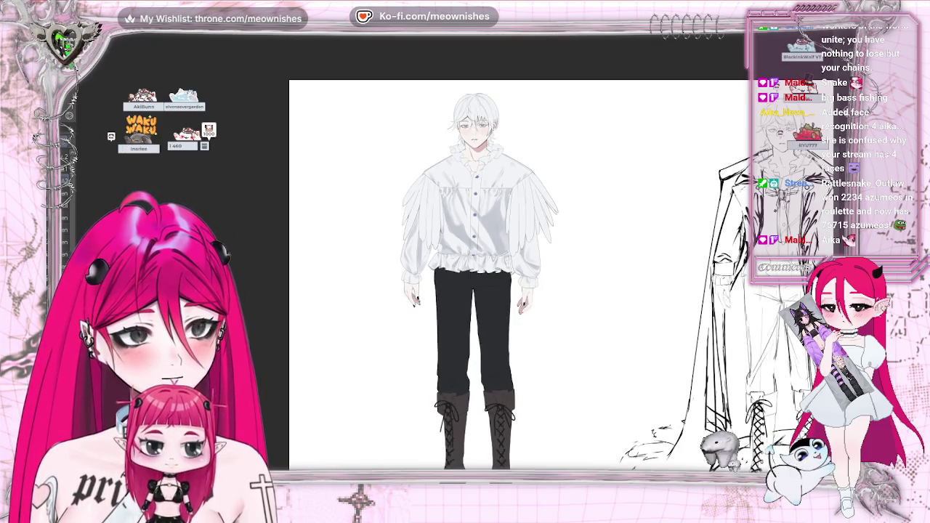
{"action": "scroll", "coordinate": [430, 269], "scroll_direction": "up", "scroll_amount": 2}
{"action": "scroll", "coordinate": [431, 269], "scroll_direction": "up", "scroll_amount": 1}
{"action": "scroll", "coordinate": [431, 269], "scroll_direction": "up", "scroll_amount": 1}
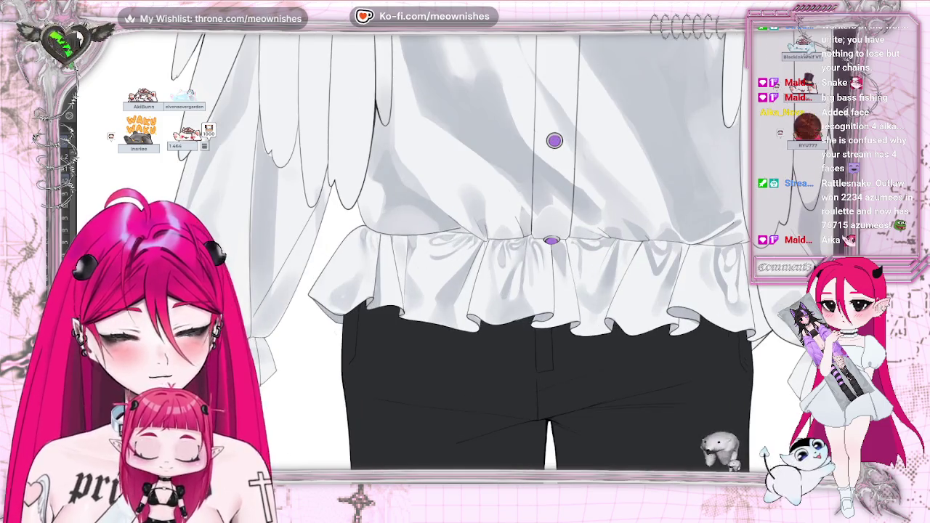
{"action": "left_click", "coordinate": [436, 276]}
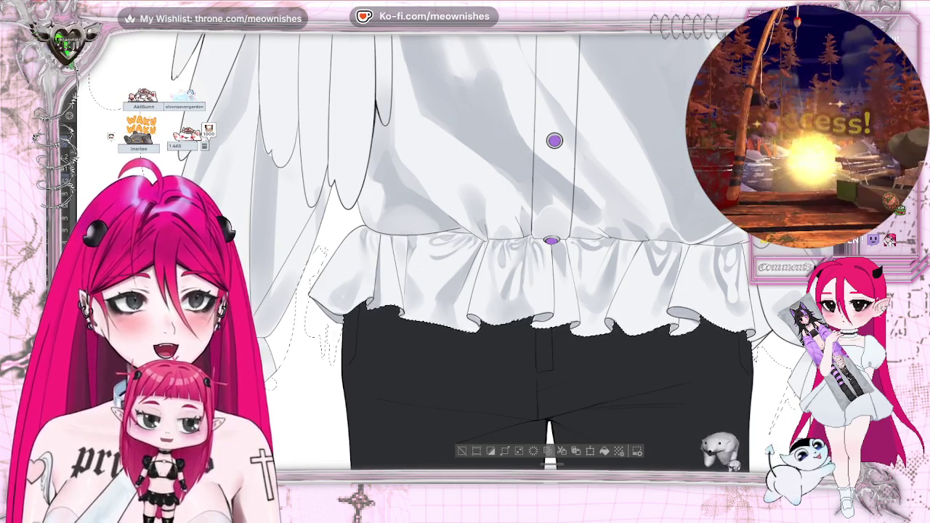
- View the whole figure, then zoom back in on the hem ruffle
{"action": "key", "text": "ctrl+0"}
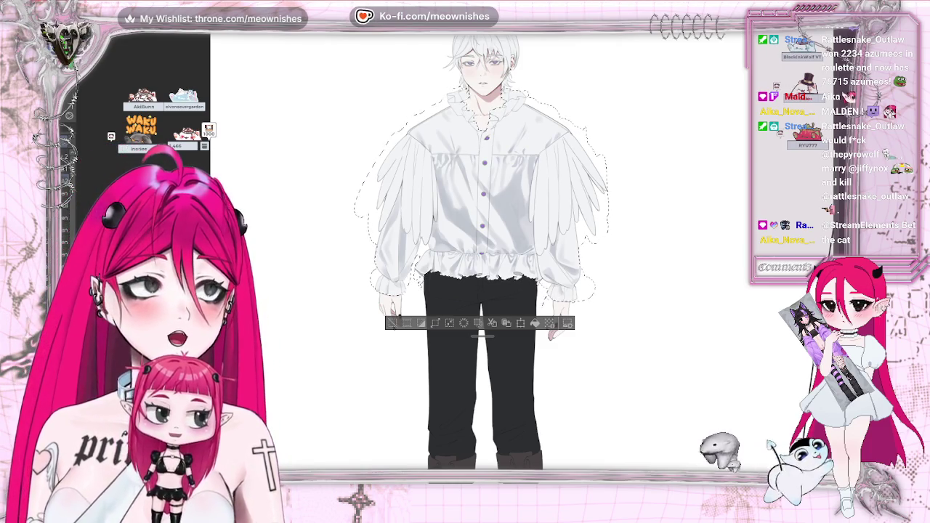
{"action": "scroll", "coordinate": [460, 244], "scroll_direction": "up", "scroll_amount": 1}
{"action": "scroll", "coordinate": [461, 244], "scroll_direction": "up", "scroll_amount": 1}
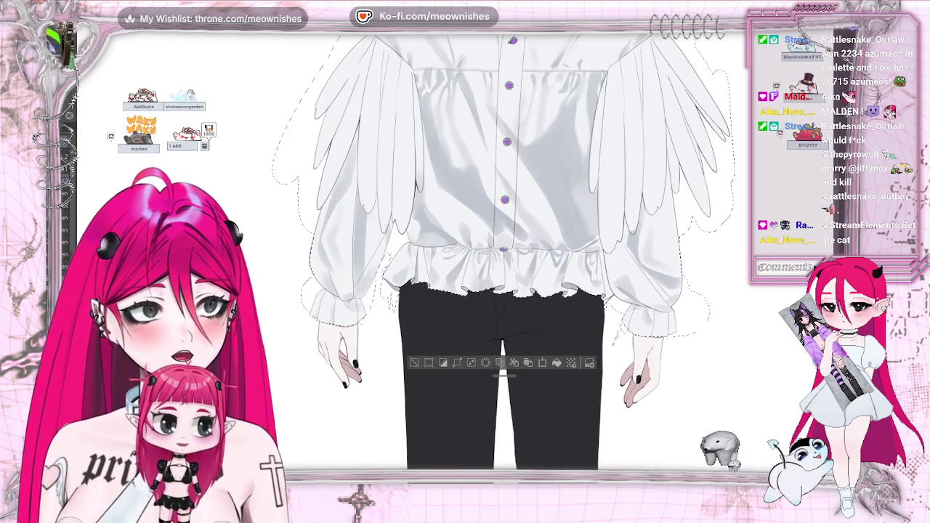
{"action": "scroll", "coordinate": [456, 259], "scroll_direction": "up", "scroll_amount": 1}
{"action": "scroll", "coordinate": [455, 258], "scroll_direction": "up", "scroll_amount": 1}
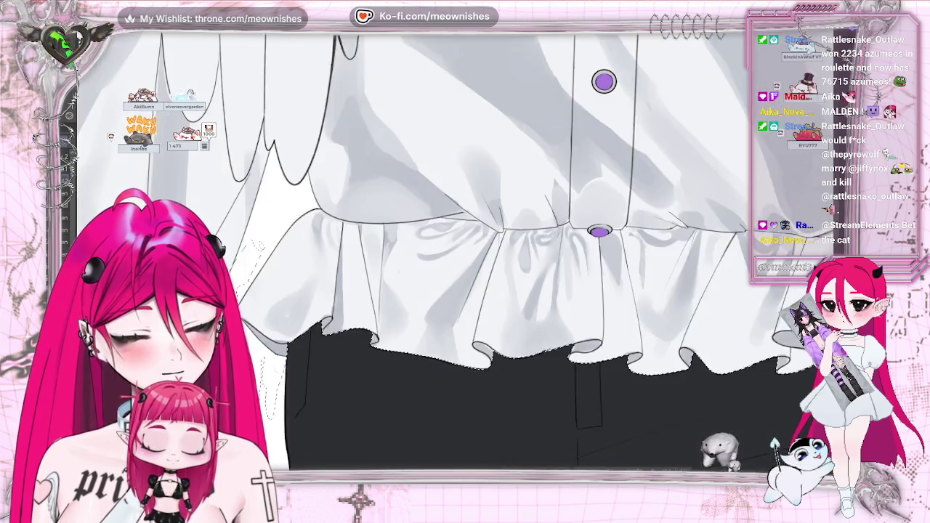
{"action": "scroll", "coordinate": [456, 259], "scroll_direction": "up", "scroll_amount": 1}
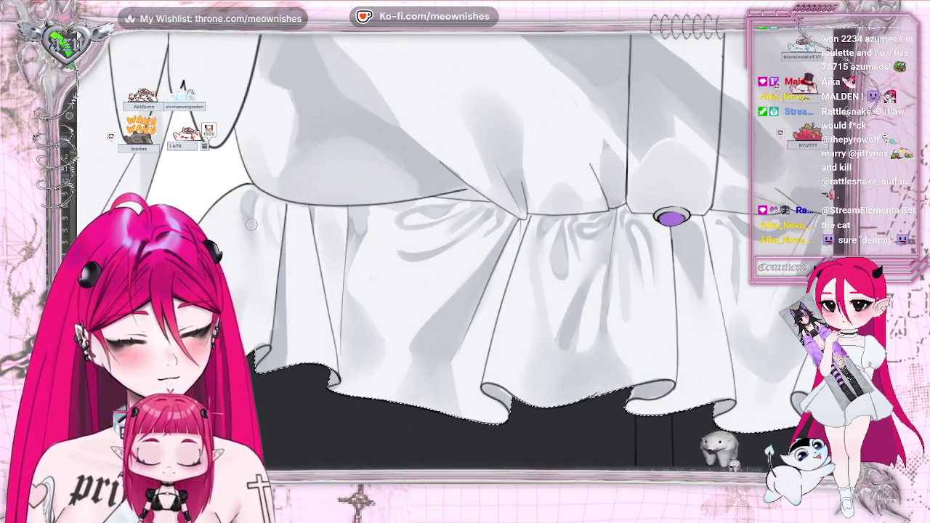
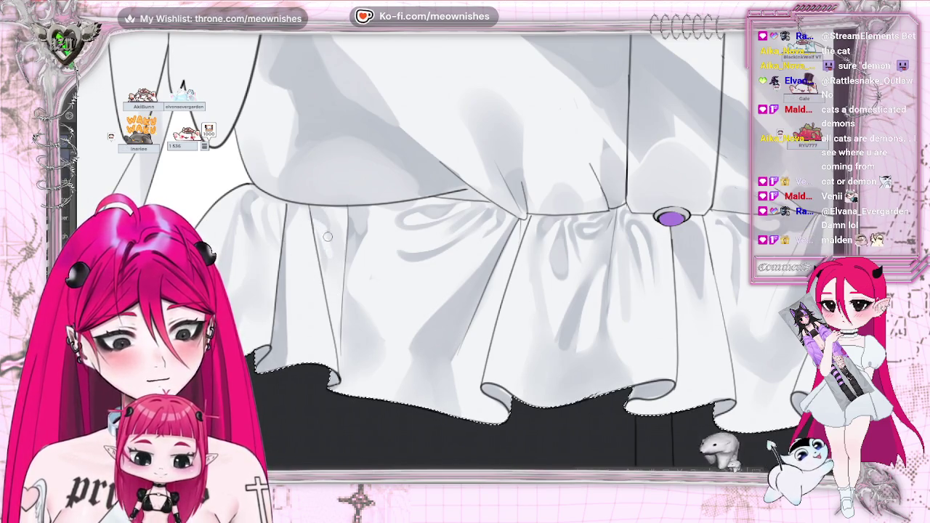
- Zoom and pan to the ruffles right of the lower purple button to shade their folds
{"action": "scroll", "coordinate": [508, 123], "scroll_direction": "down", "scroll_amount": 3}
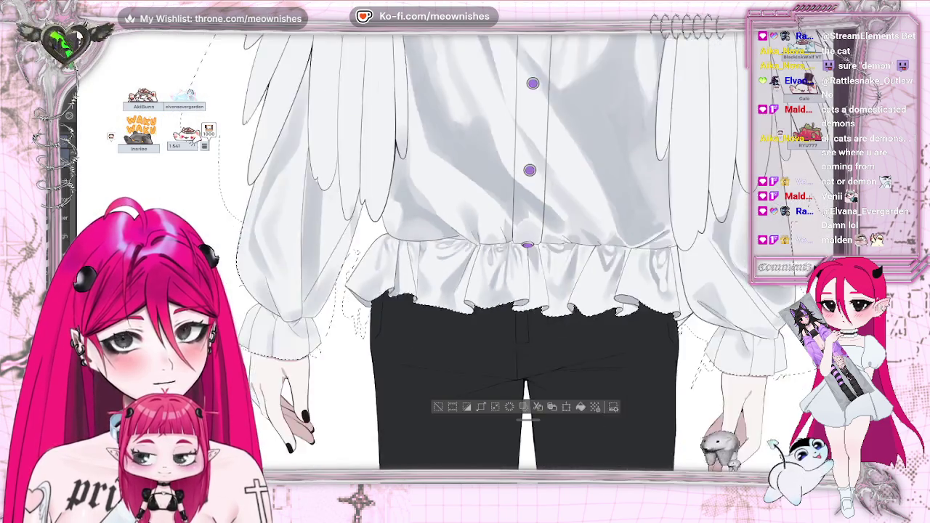
{"action": "scroll", "coordinate": [507, 123], "scroll_direction": "up", "scroll_amount": 3}
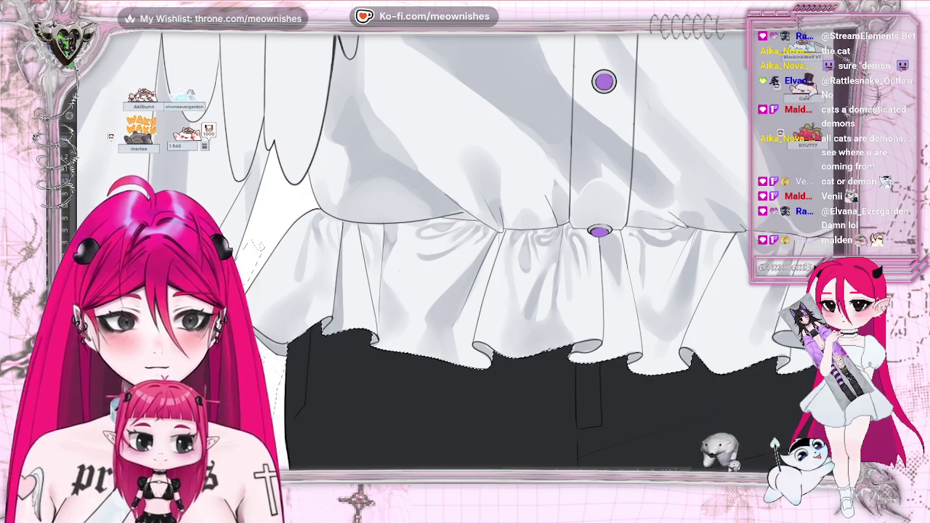
{"action": "scroll", "coordinate": [420, 265], "scroll_direction": "up", "scroll_amount": 2}
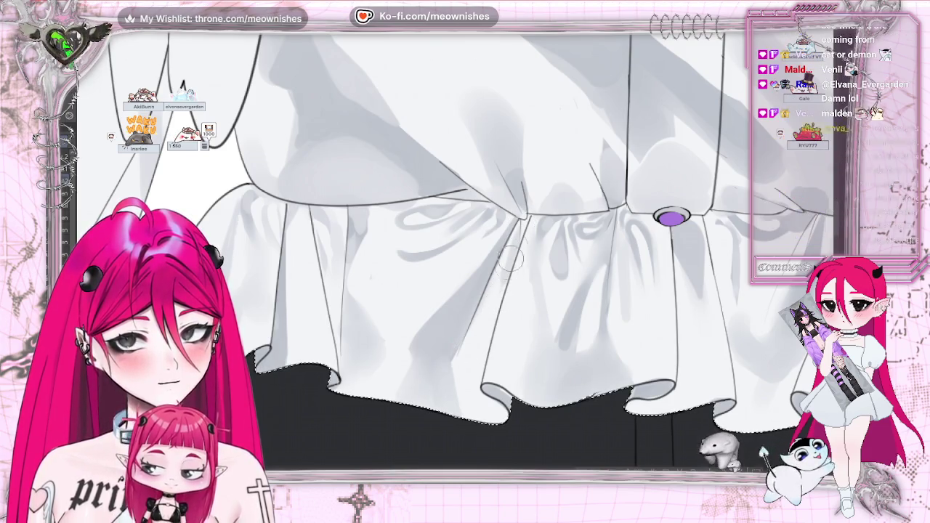
{"action": "mouse_move", "coordinate": [507, 267]}
{"action": "left_mouse_down"}
{"action": "mouse_move", "coordinate": [278, 267]}
{"action": "mouse_move", "coordinate": [307, 267]}
{"action": "left_mouse_up"}
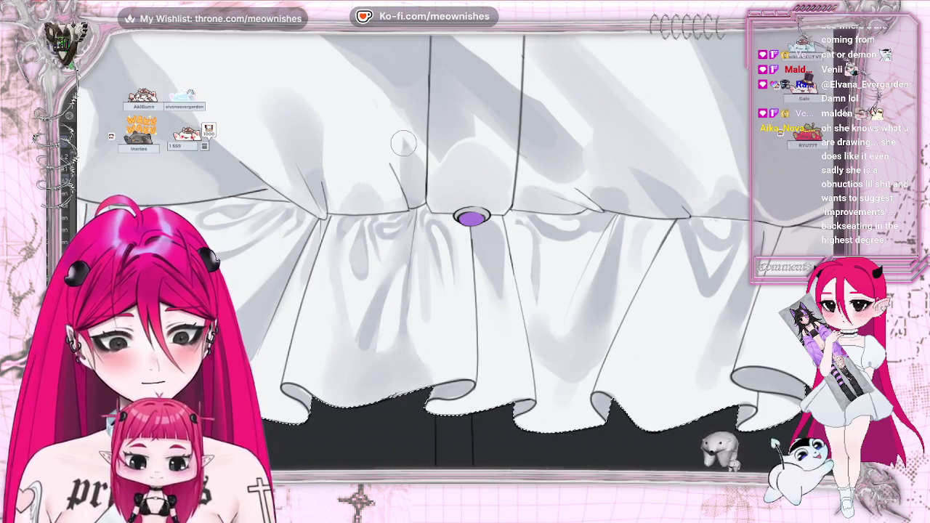
{"action": "scroll", "coordinate": [457, 151], "scroll_direction": "down", "scroll_amount": 3}
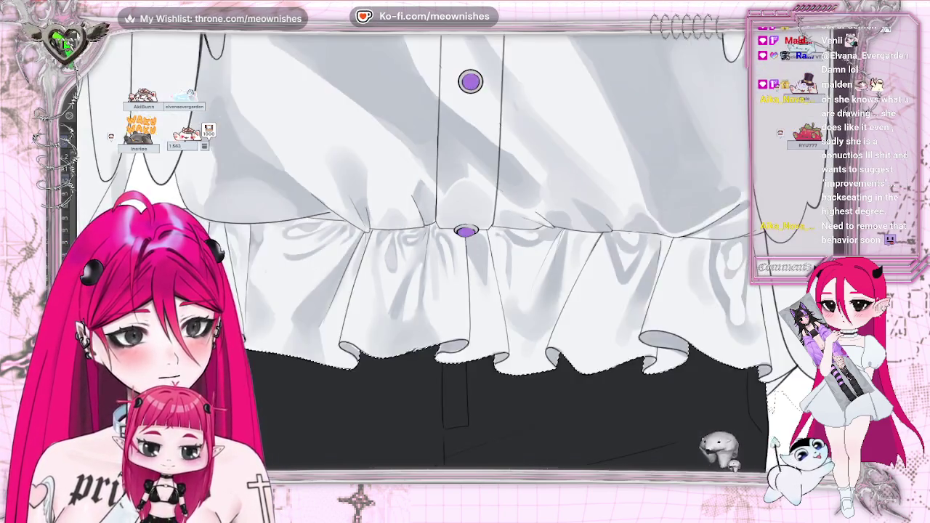
{"action": "scroll", "coordinate": [457, 152], "scroll_direction": "up", "scroll_amount": 3}
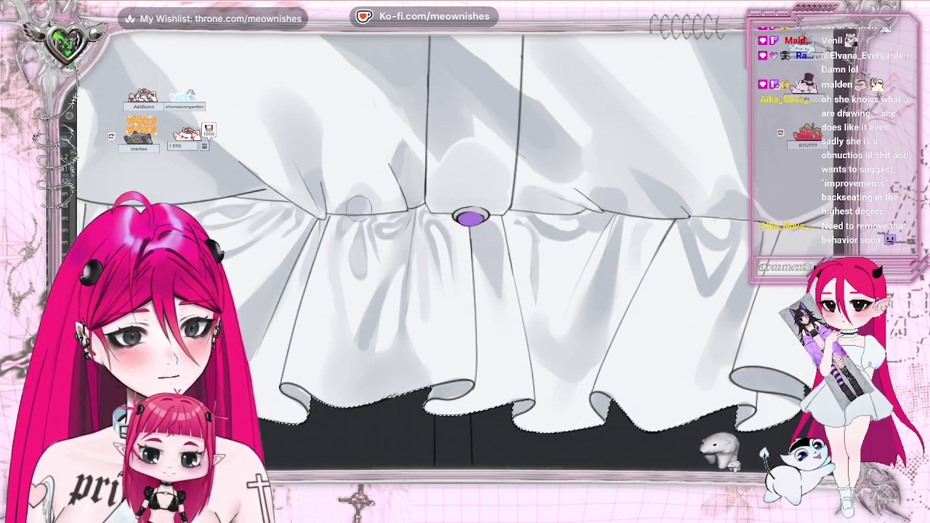
{"action": "scroll", "coordinate": [465, 254], "scroll_direction": "down", "scroll_amount": 3}
{"action": "scroll", "coordinate": [465, 254], "scroll_direction": "up", "scroll_amount": 1}
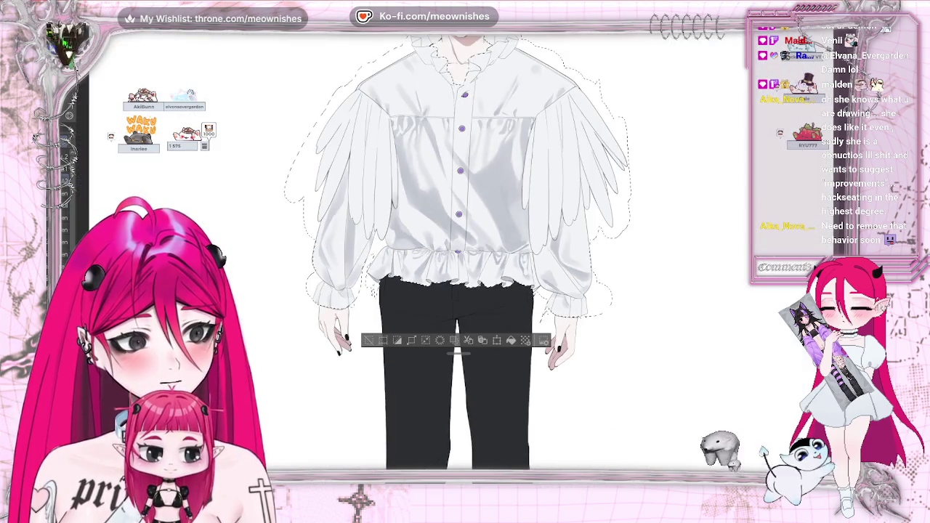
{"action": "scroll", "coordinate": [465, 255], "scroll_direction": "up", "scroll_amount": 2}
{"action": "scroll", "coordinate": [546, 210], "scroll_direction": "up", "scroll_amount": 2}
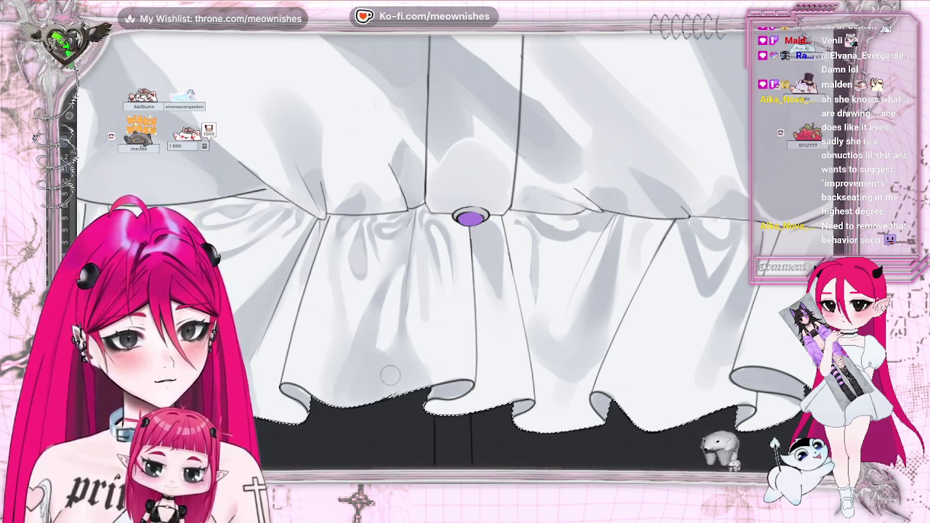
- Scroll the canvas sideways to keep shading the ruffles right of the hem button
{"action": "scroll", "coordinate": [443, 254], "scroll_direction": "down", "scroll_amount": 3}
{"action": "scroll", "coordinate": [443, 254], "scroll_direction": "up", "scroll_amount": 3}
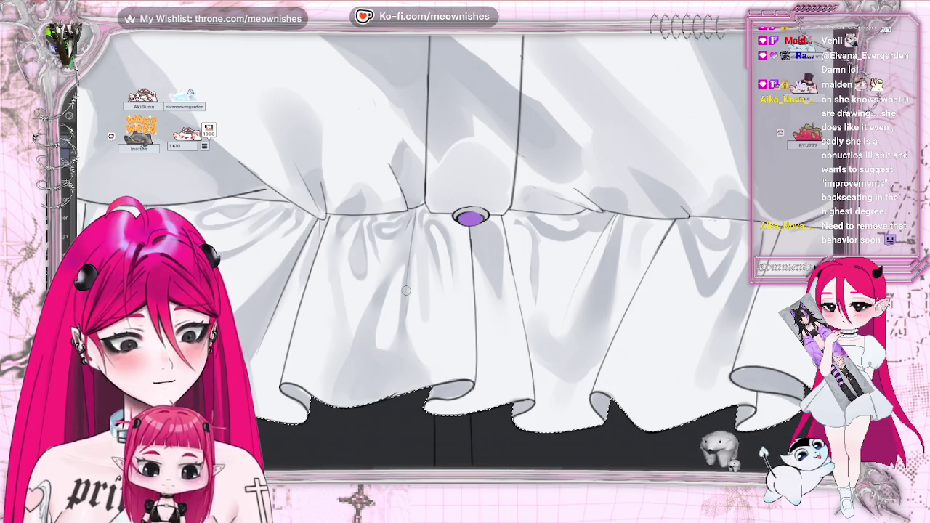
{"action": "scroll", "coordinate": [384, 317], "scroll_direction": "right", "scroll_amount": 5}
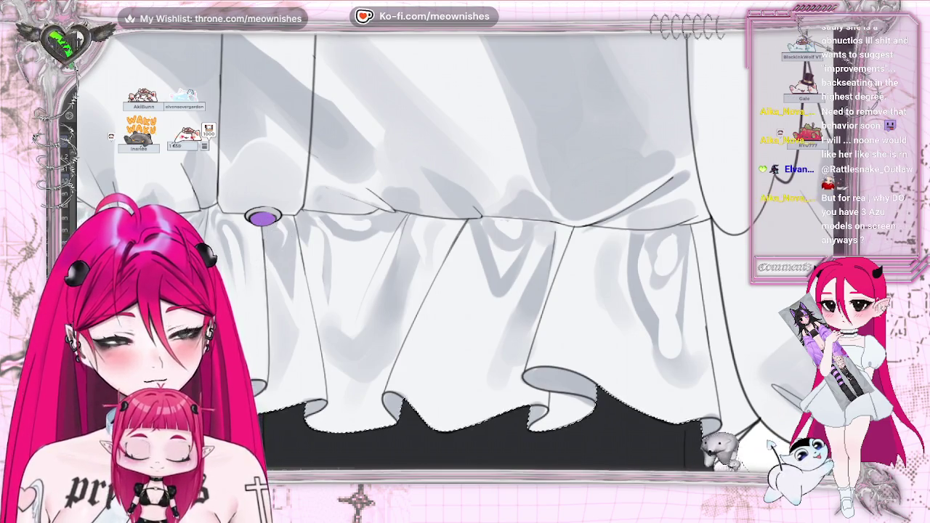
{"action": "key", "text": "ctrl+minus"}
{"action": "key", "text": "ctrl+plus"}
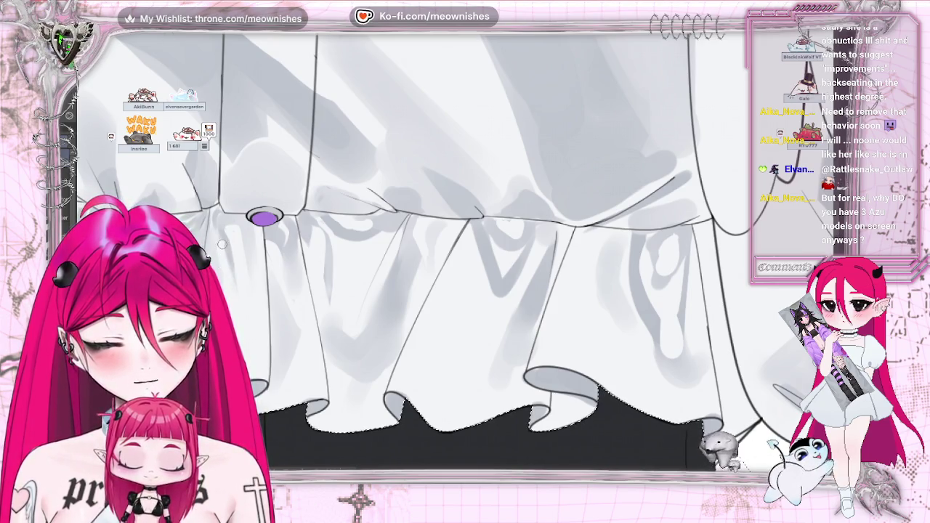
{"action": "scroll", "coordinate": [439, 139], "scroll_direction": "down", "scroll_amount": 3}
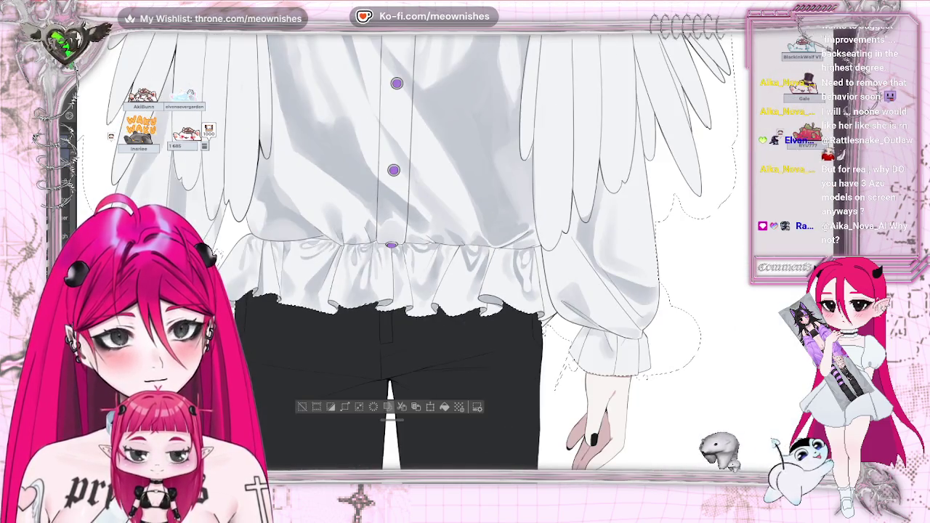
{"action": "scroll", "coordinate": [450, 257], "scroll_direction": "up", "scroll_amount": 2}
{"action": "scroll", "coordinate": [449, 256], "scroll_direction": "up", "scroll_amount": 2}
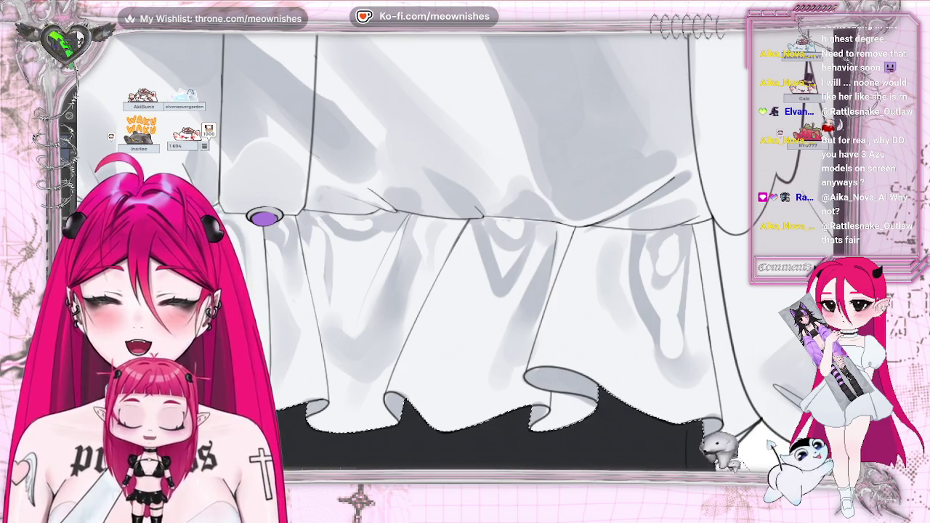
{"action": "scroll", "coordinate": [484, 238], "scroll_direction": "down", "scroll_amount": 2}
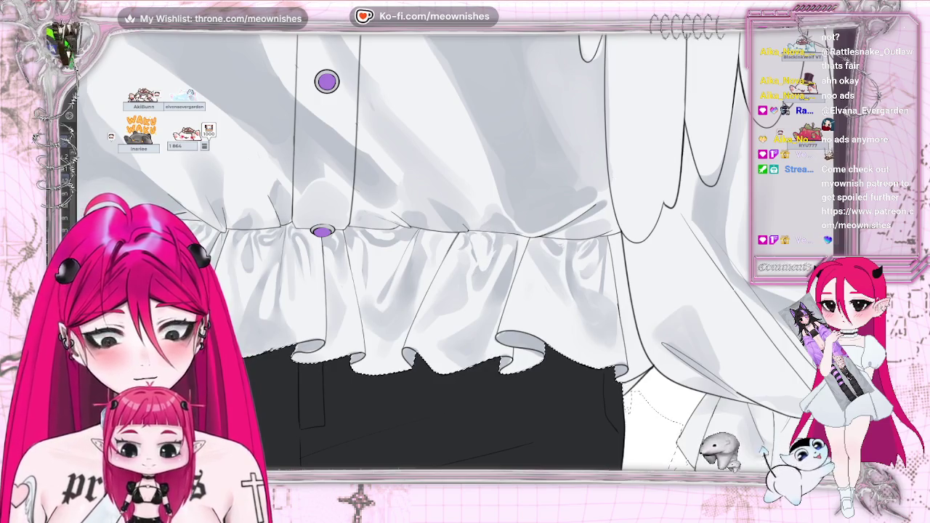
- Zoom out to check the whole outfit, then zoom back in on the hem ruffles
{"action": "scroll", "coordinate": [456, 258], "scroll_direction": "down", "scroll_amount": 2}
{"action": "scroll", "coordinate": [456, 258], "scroll_direction": "down", "scroll_amount": 2}
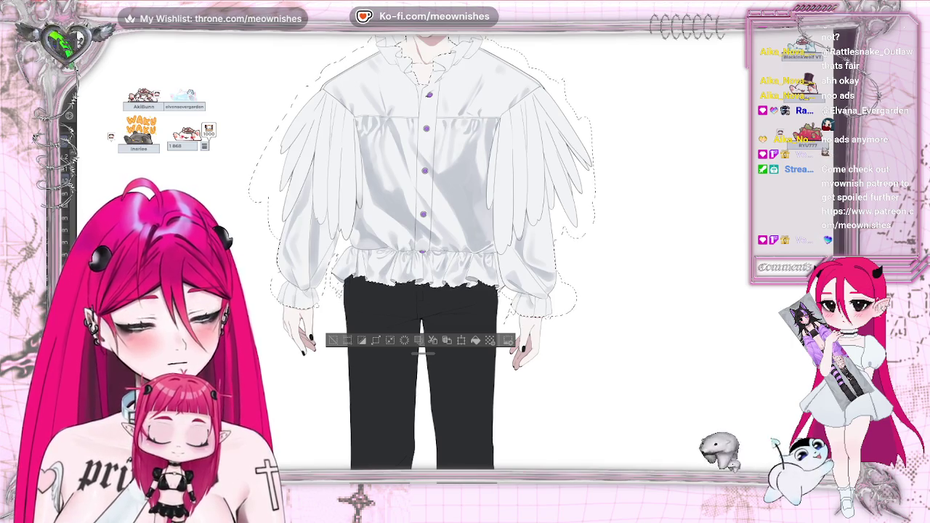
{"action": "scroll", "coordinate": [458, 257], "scroll_direction": "up", "scroll_amount": 5}
{"action": "scroll", "coordinate": [457, 258], "scroll_direction": "up", "scroll_amount": 3}
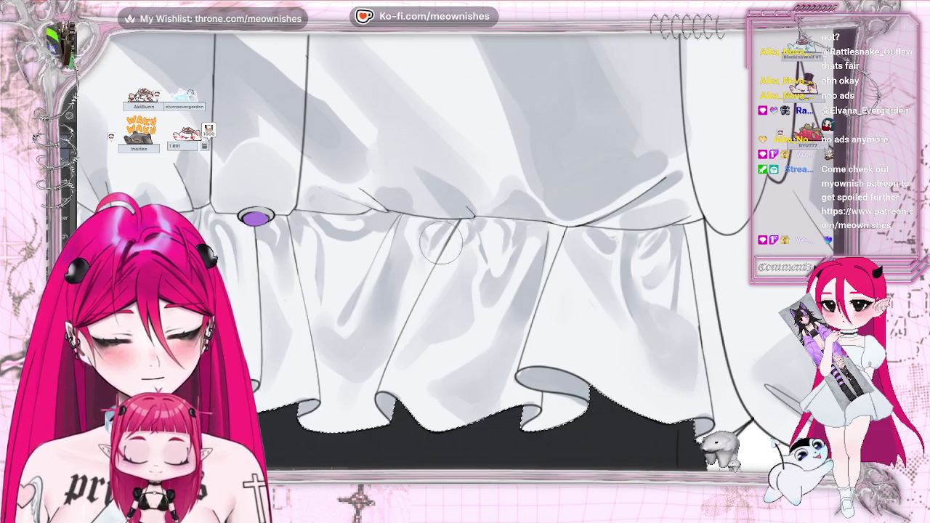
- Zoom out and back in to check the shirt while deepening the ruffle fold shadows
{"action": "scroll", "coordinate": [415, 247], "scroll_direction": "down", "scroll_amount": 2}
{"action": "scroll", "coordinate": [415, 247], "scroll_direction": "down", "scroll_amount": 2}
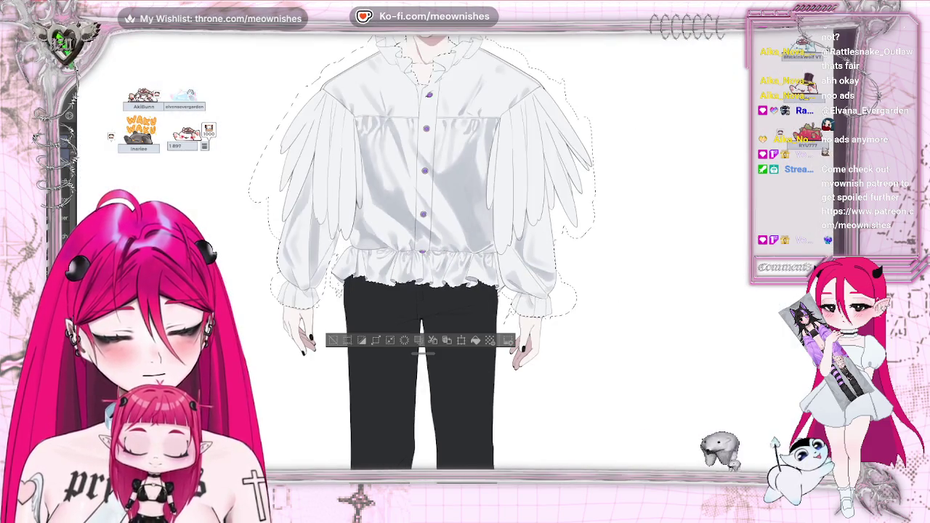
{"action": "scroll", "coordinate": [414, 248], "scroll_direction": "up", "scroll_amount": 3}
{"action": "scroll", "coordinate": [449, 258], "scroll_direction": "up", "scroll_amount": 3}
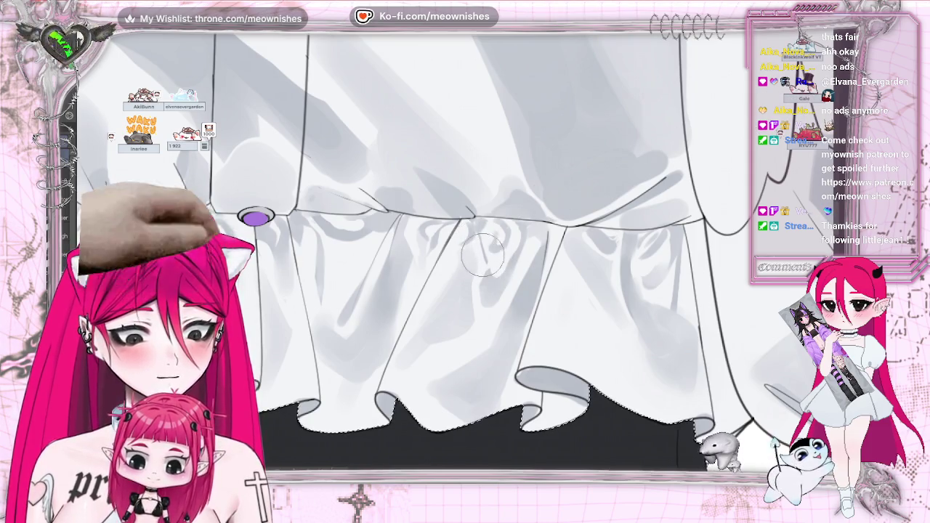
{"action": "scroll", "coordinate": [483, 254], "scroll_direction": "down", "scroll_amount": 3}
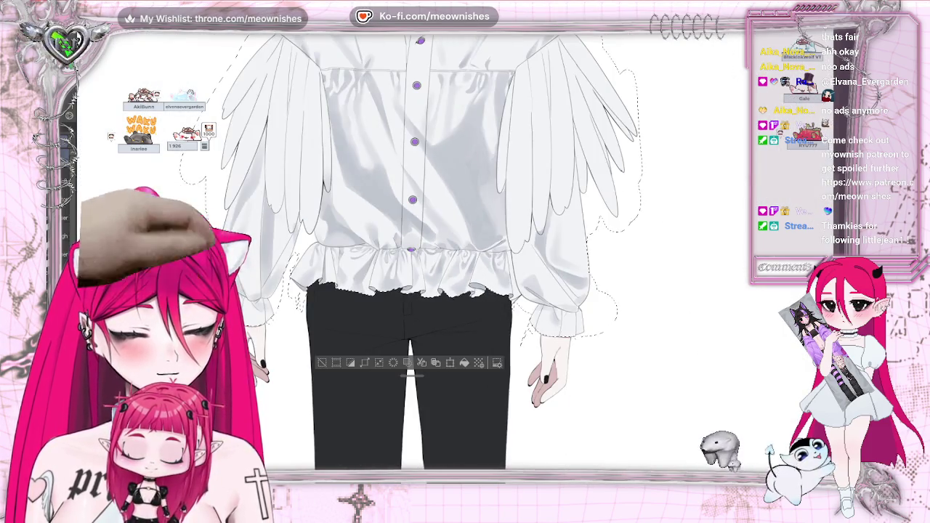
{"action": "scroll", "coordinate": [457, 258], "scroll_direction": "up", "scroll_amount": 1}
{"action": "scroll", "coordinate": [457, 258], "scroll_direction": "up", "scroll_amount": 1}
{"action": "scroll", "coordinate": [456, 259], "scroll_direction": "up", "scroll_amount": 1}
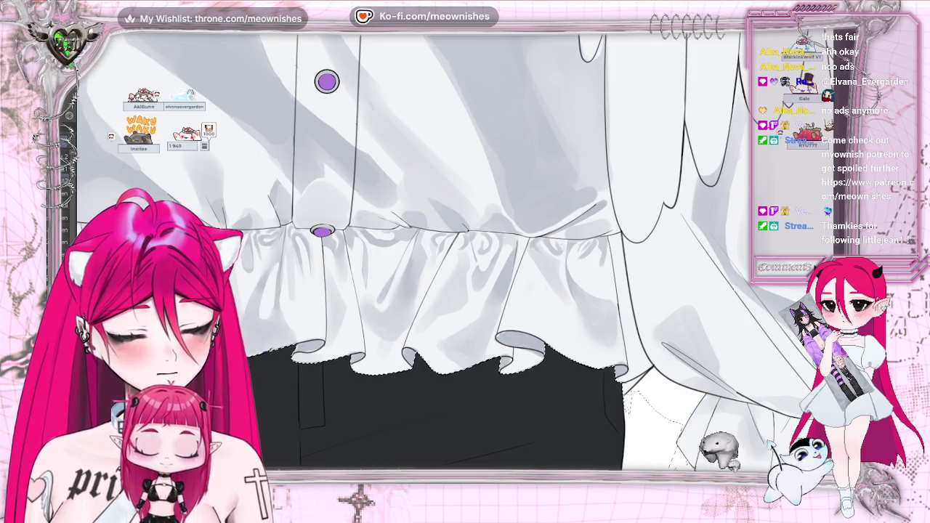
- Check the shaded hem by zooming, then move to the ruffles left of the buttons for grey shading
{"action": "scroll", "coordinate": [465, 262], "scroll_direction": "down", "scroll_amount": 3}
{"action": "scroll", "coordinate": [465, 262], "scroll_direction": "down", "scroll_amount": 1}
{"action": "scroll", "coordinate": [465, 262], "scroll_direction": "down", "scroll_amount": 4}
{"action": "scroll", "coordinate": [451, 269], "scroll_direction": "up", "scroll_amount": 4}
{"action": "scroll", "coordinate": [451, 268], "scroll_direction": "up", "scroll_amount": 2}
{"action": "scroll", "coordinate": [450, 269], "scroll_direction": "up", "scroll_amount": 2}
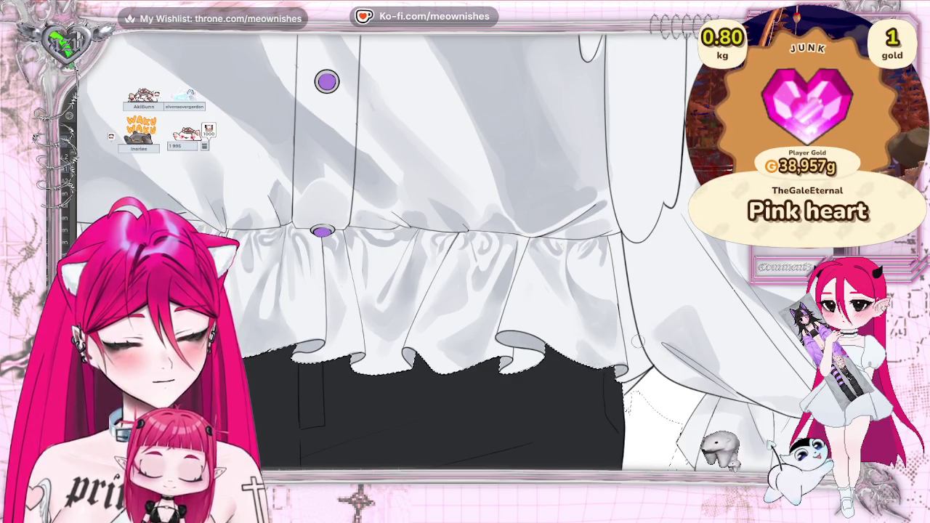
{"action": "scroll", "coordinate": [399, 313], "scroll_direction": "down", "scroll_amount": 5}
{"action": "scroll", "coordinate": [400, 312], "scroll_direction": "up", "scroll_amount": 5}
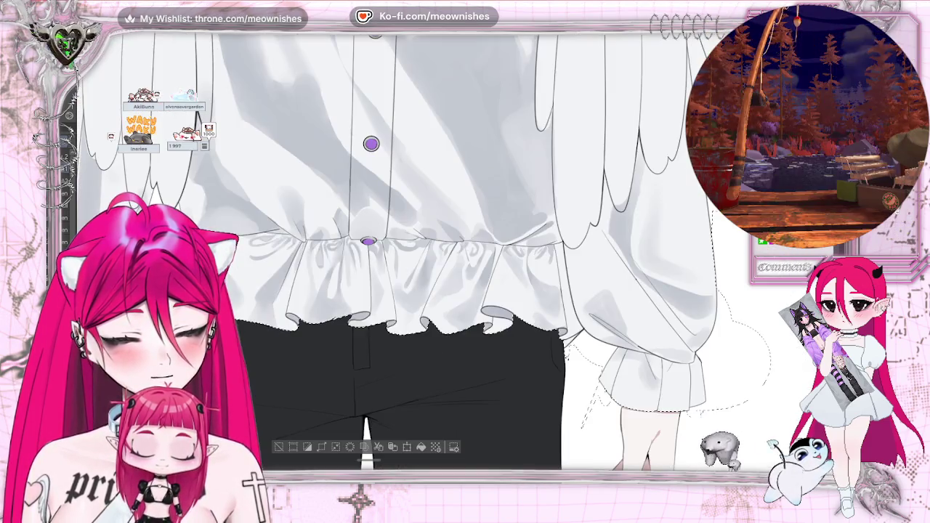
{"action": "scroll", "coordinate": [367, 377], "scroll_direction": "up", "scroll_amount": 2}
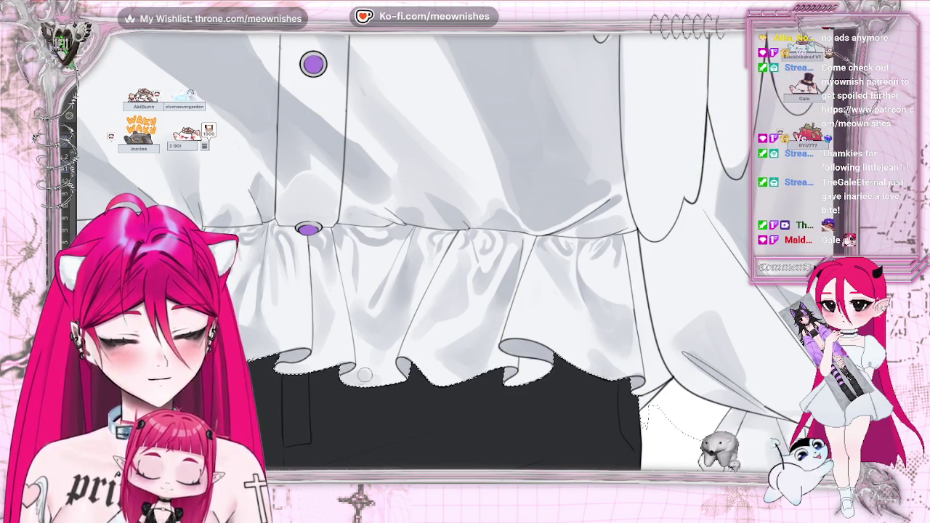
{"action": "left_click_drag", "start_coordinate": [75, 370], "coordinate": [357, 370]}
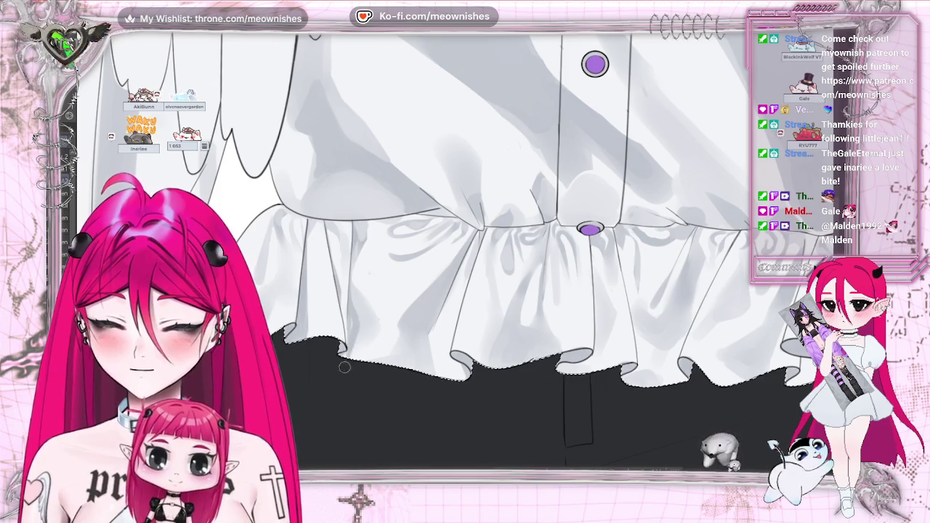
{"action": "scroll", "coordinate": [465, 254], "scroll_direction": "down", "scroll_amount": 5}
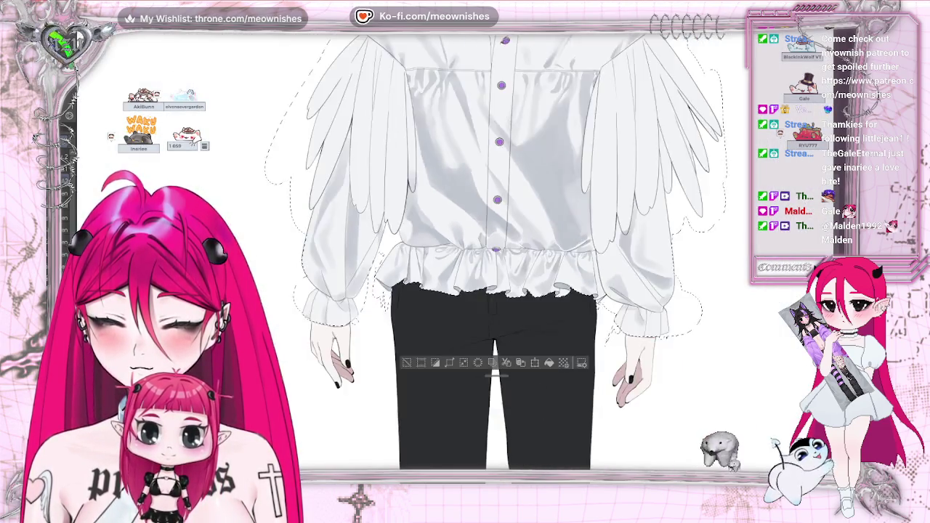
{"action": "scroll", "coordinate": [465, 254], "scroll_direction": "up", "scroll_amount": 5}
{"action": "scroll", "coordinate": [484, 236], "scroll_direction": "up", "scroll_amount": 2}
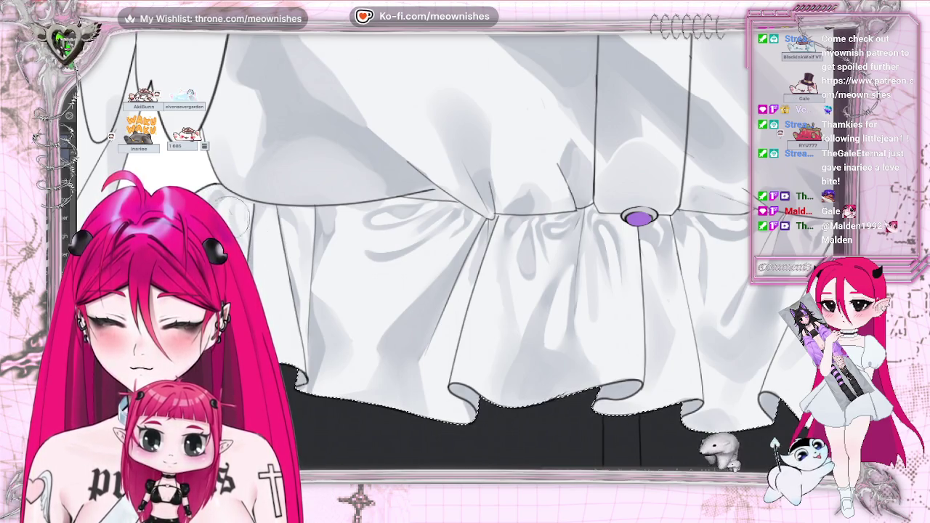
{"action": "key", "text": "ctrl+minus"}
{"action": "scroll", "coordinate": [451, 260], "scroll_direction": "up", "scroll_amount": 5}
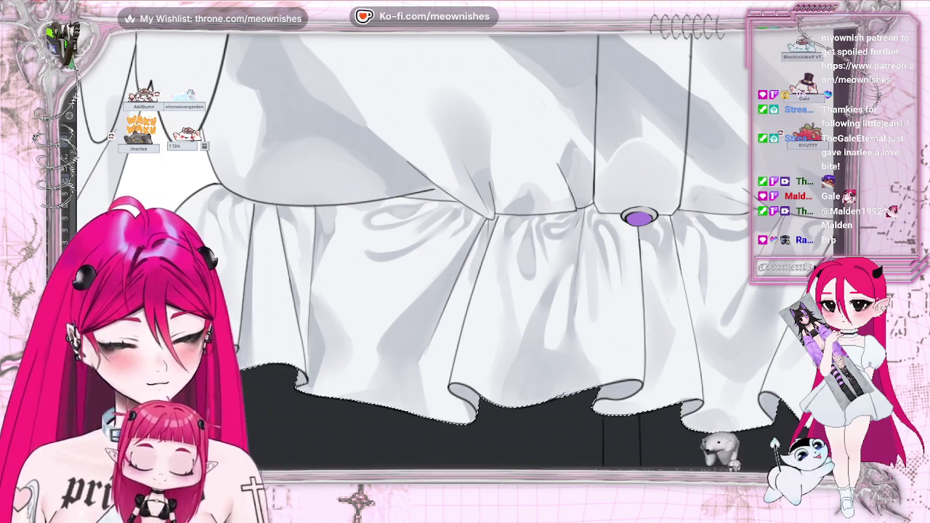
- Zoom out from the central ruffle folds left of the purple button
{"action": "scroll", "coordinate": [454, 260], "scroll_direction": "down", "scroll_amount": 3}
{"action": "scroll", "coordinate": [455, 259], "scroll_direction": "down", "scroll_amount": 3}
- Bring the left part of the hem into view and paint a grey shading stroke down a ruffle fold
{"action": "scroll", "coordinate": [454, 259], "scroll_direction": "up", "scroll_amount": 3}
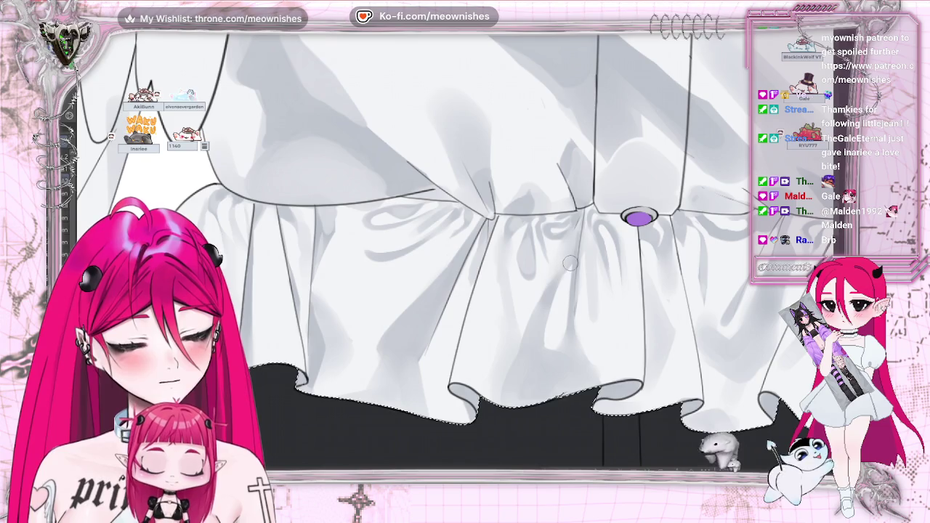
{"action": "left_click_drag", "start_coordinate": [683, 219], "coordinate": [405, 219]}
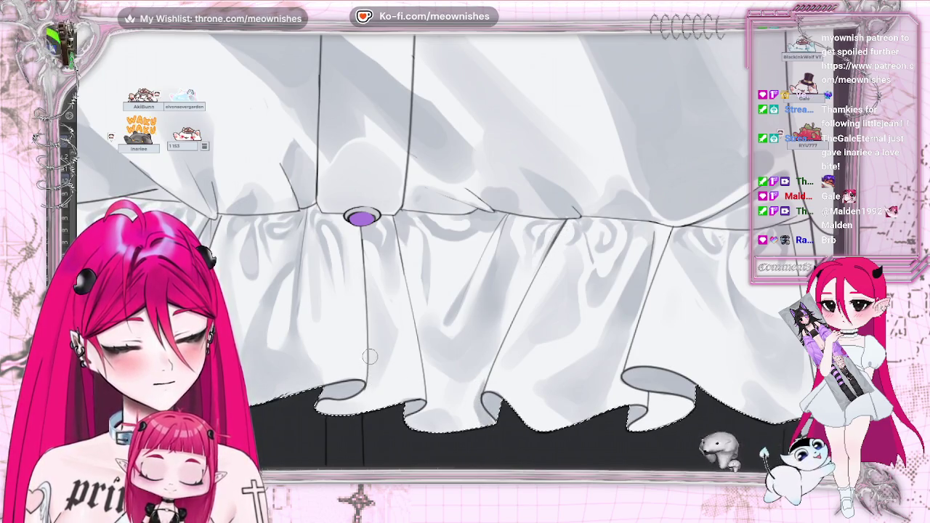
{"action": "left_click_drag", "start_coordinate": [369, 294], "coordinate": [368, 374]}
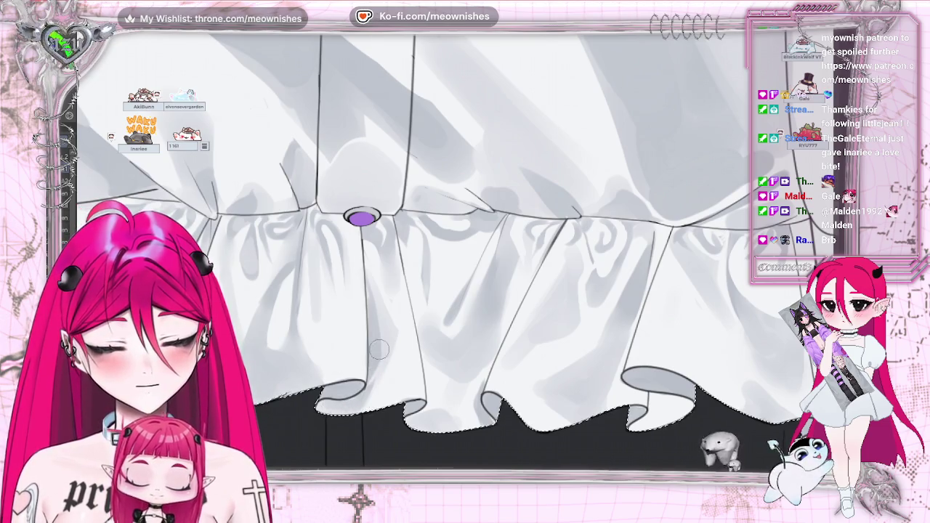
{"action": "scroll", "coordinate": [480, 218], "scroll_direction": "down", "scroll_amount": 5}
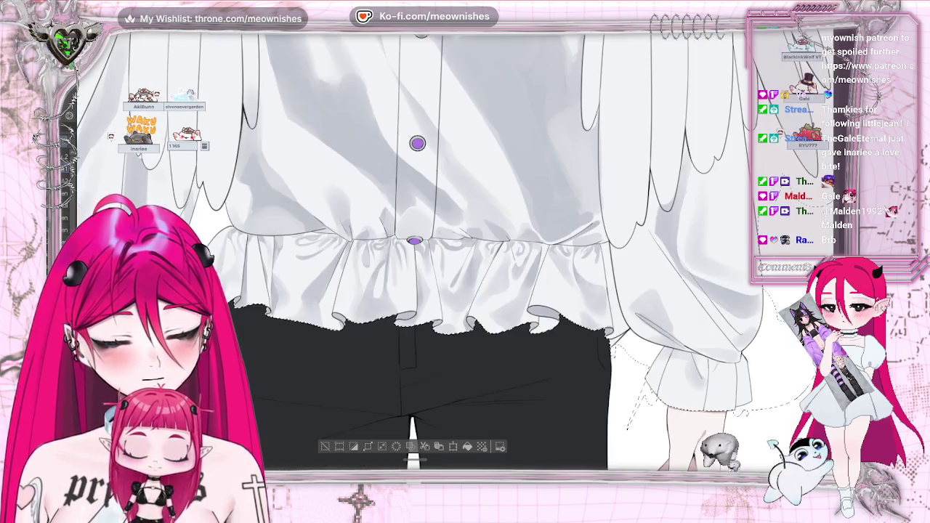
{"action": "scroll", "coordinate": [480, 218], "scroll_direction": "up", "scroll_amount": 2}
{"action": "scroll", "coordinate": [479, 218], "scroll_direction": "up", "scroll_amount": 2}
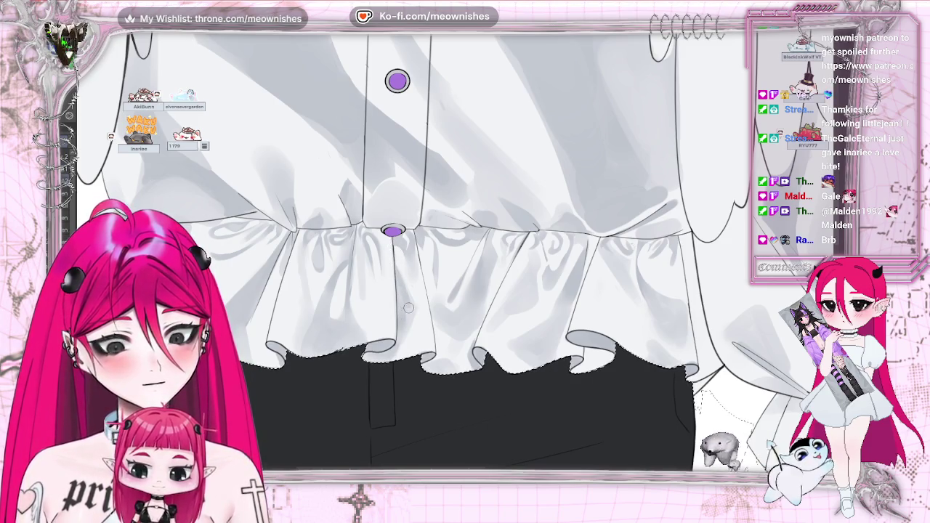
- Zoom in slightly, then zoom out to the whole figure with Ctrl+minus
{"action": "key", "text": "ctrl+plus"}
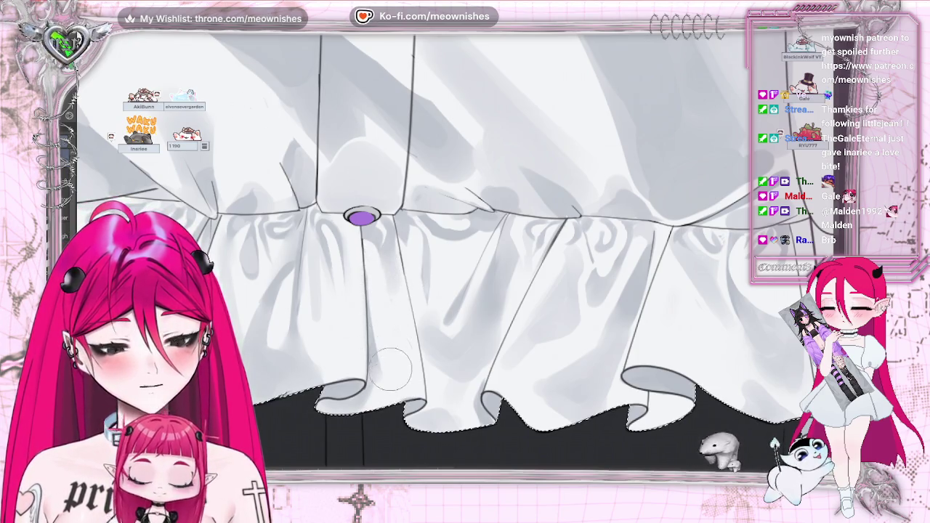
{"action": "key", "text": "ctrl+minus"}
{"action": "key", "text": "ctrl+minus"}
{"action": "key", "text": "ctrl+minus"}
{"action": "key", "text": "ctrl+minus"}
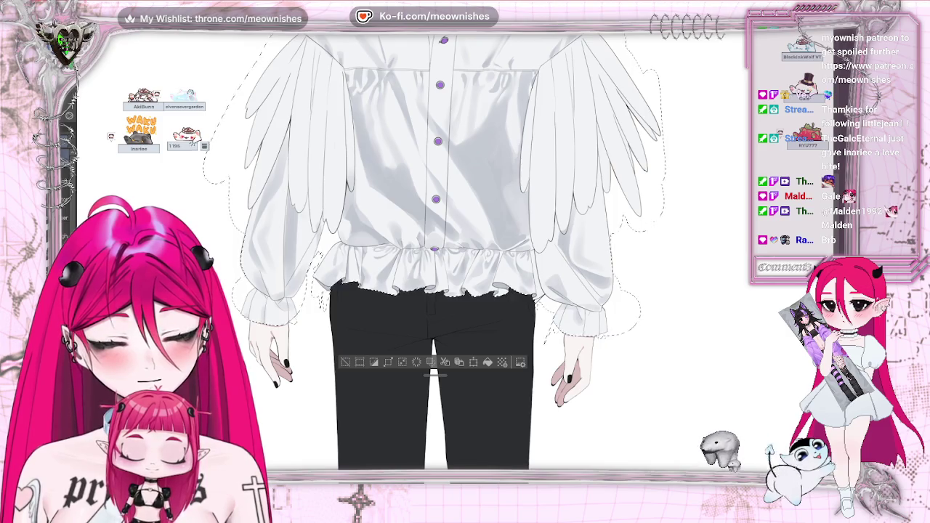
{"action": "key", "text": "ctrl+minus"}
{"action": "key", "text": "ctrl+minus"}
{"action": "key", "text": "ctrl+plus"}
{"action": "key", "text": "ctrl+plus"}
{"action": "key", "text": "ctrl+plus"}
{"action": "key", "text": "ctrl+plus"}
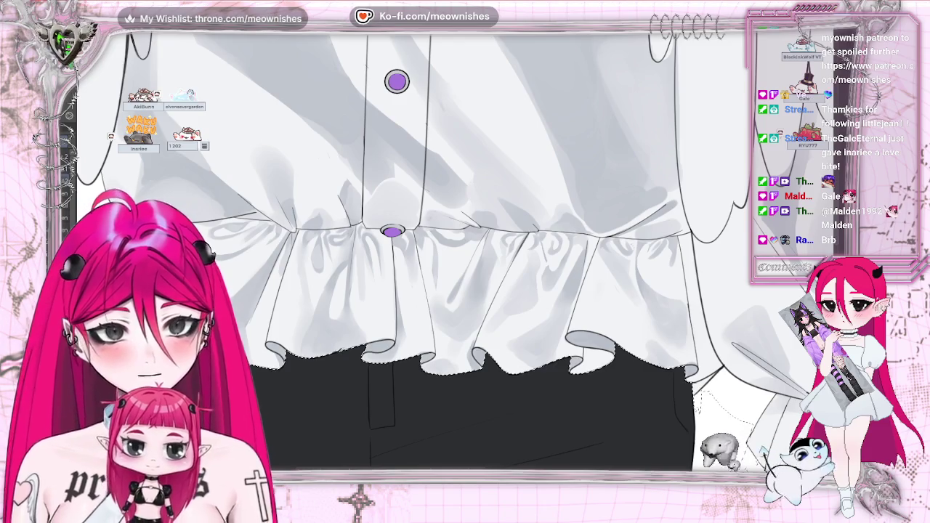
{"action": "key", "text": "ctrl+plus"}
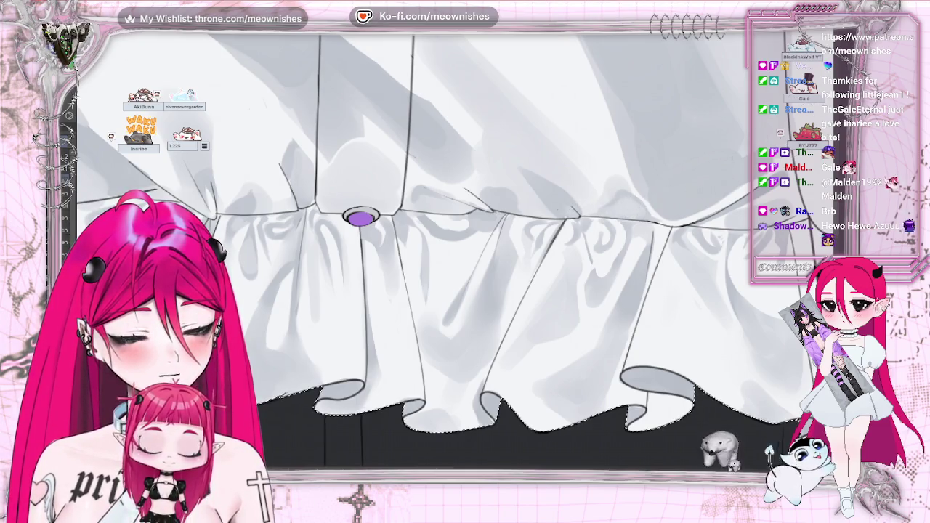
{"action": "scroll", "coordinate": [465, 255], "scroll_direction": "down", "scroll_amount": 3}
{"action": "scroll", "coordinate": [402, 459], "scroll_direction": "up", "scroll_amount": 3}
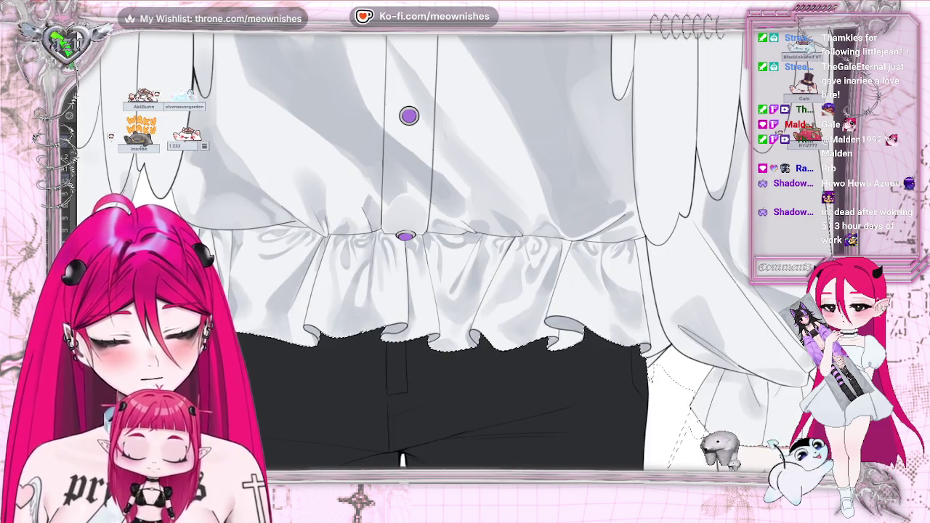
{"action": "scroll", "coordinate": [403, 460], "scroll_direction": "down", "scroll_amount": 3}
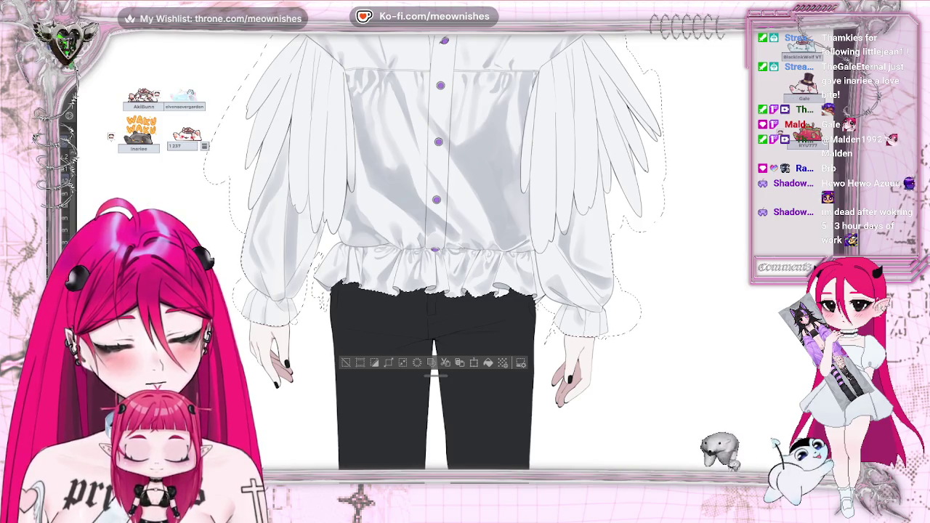
- Zoom in on the right-end ruffles, shrink the brush, and airbrush soft grey shading onto a fold
{"action": "scroll", "coordinate": [506, 217], "scroll_direction": "up", "scroll_amount": 1}
{"action": "scroll", "coordinate": [506, 216], "scroll_direction": "up", "scroll_amount": 1}
{"action": "scroll", "coordinate": [505, 217], "scroll_direction": "up", "scroll_amount": 1}
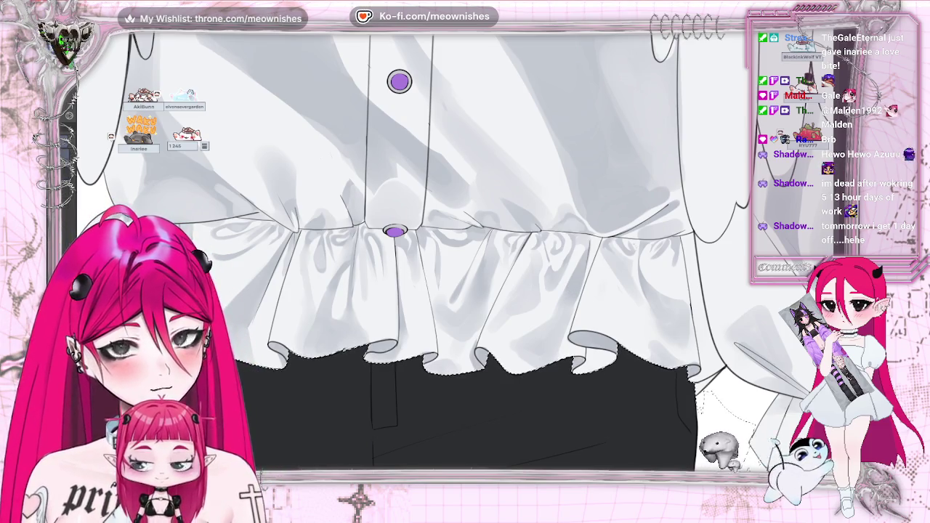
{"action": "key", "text": "ctrl+plus"}
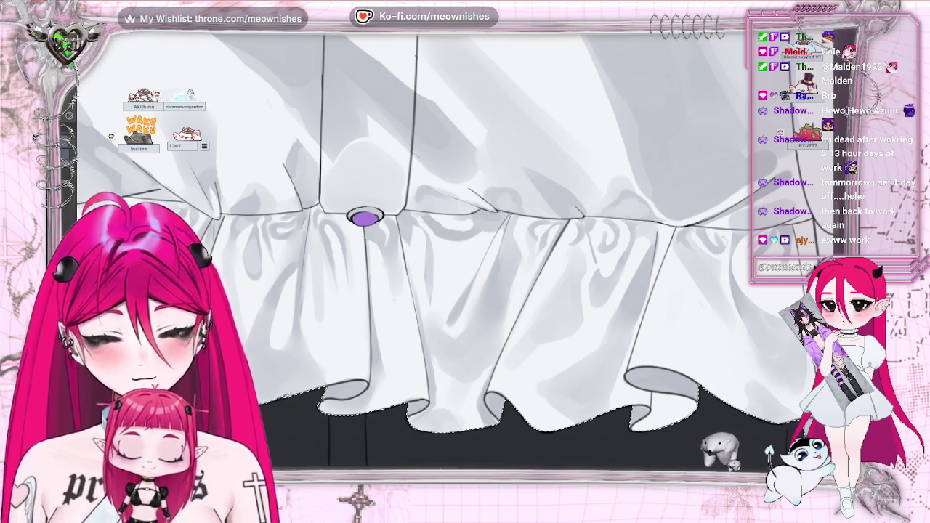
{"action": "key", "text": "bracketright"}
{"action": "key", "text": "bracketleft"}
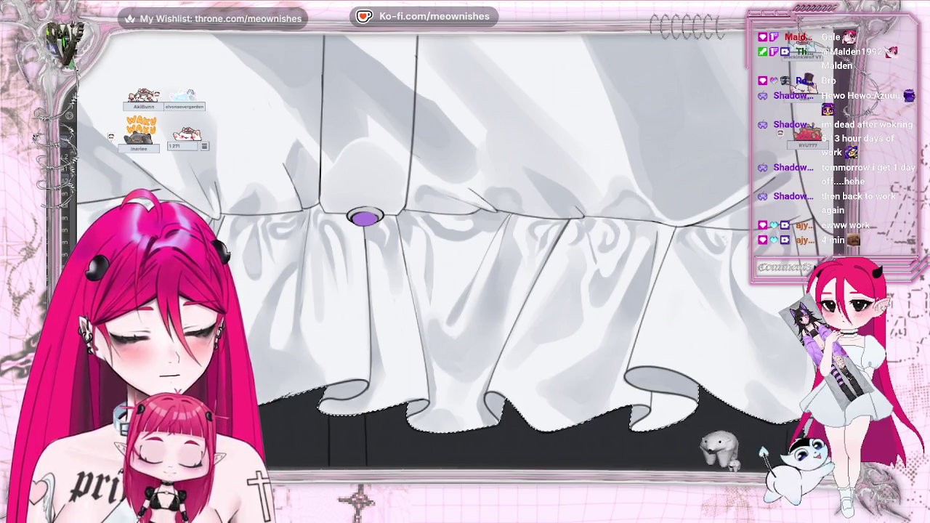
{"action": "scroll", "coordinate": [408, 204], "scroll_direction": "down", "scroll_amount": 3}
{"action": "scroll", "coordinate": [408, 204], "scroll_direction": "up", "scroll_amount": 2}
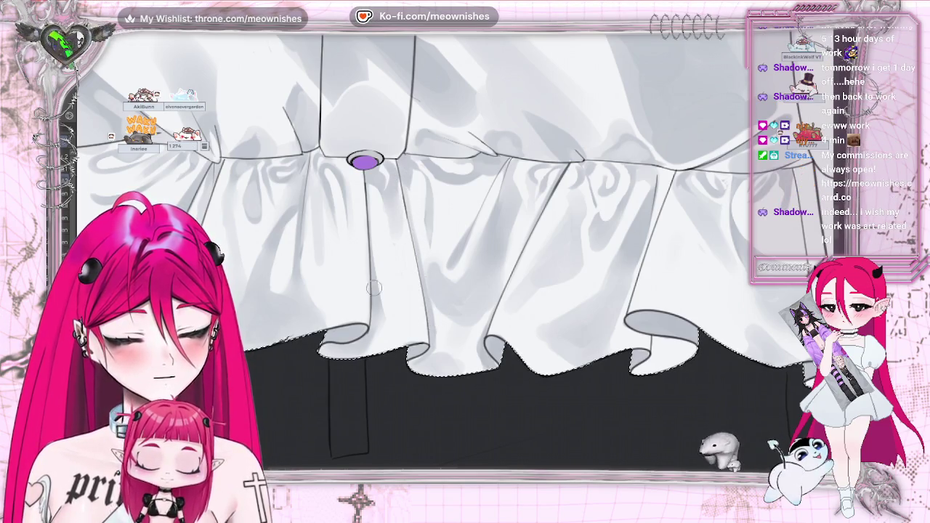
{"action": "mouse_move", "coordinate": [679, 350]}
{"action": "left_mouse_down"}
{"action": "mouse_move", "coordinate": [662, 353]}
{"action": "mouse_move", "coordinate": [686, 355]}
{"action": "left_mouse_up"}
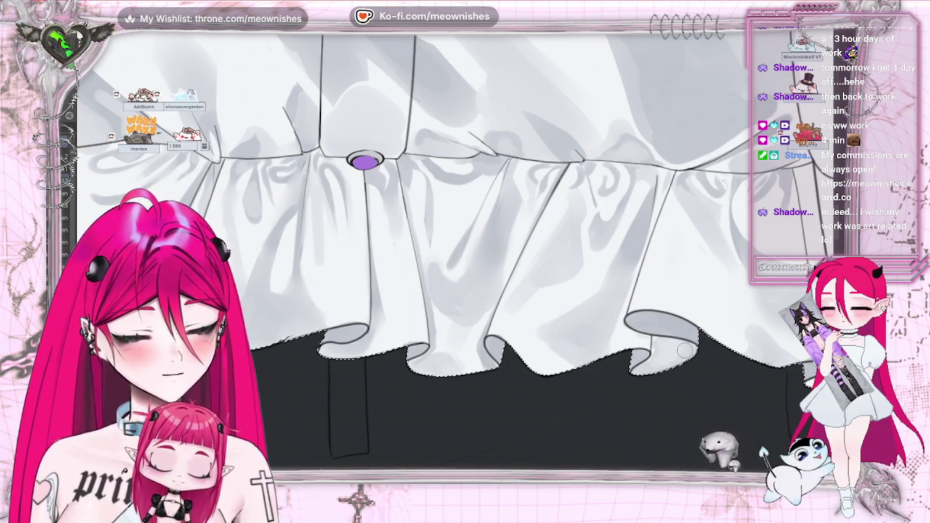
{"action": "scroll", "coordinate": [421, 248], "scroll_direction": "down", "scroll_amount": 2}
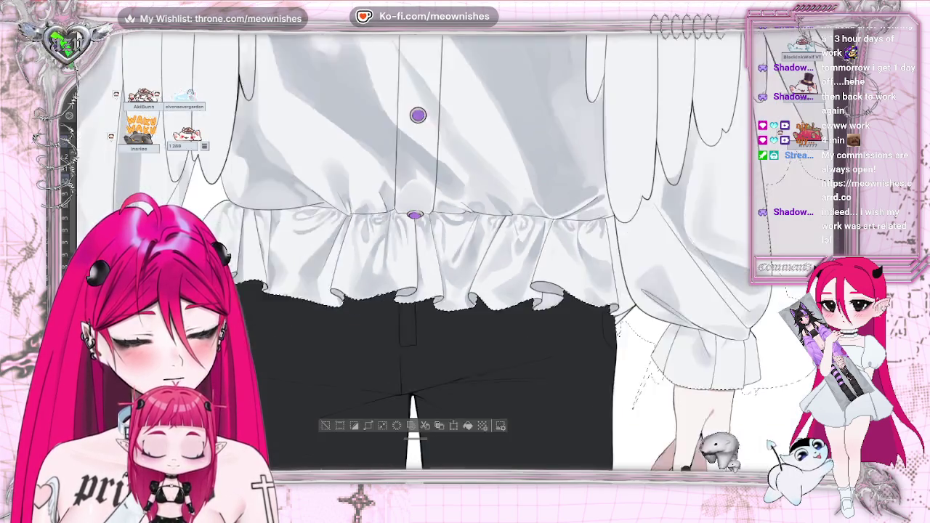
{"action": "scroll", "coordinate": [421, 247], "scroll_direction": "down", "scroll_amount": 2}
{"action": "scroll", "coordinate": [421, 247], "scroll_direction": "up", "scroll_amount": 2}
{"action": "scroll", "coordinate": [422, 248], "scroll_direction": "up", "scroll_amount": 2}
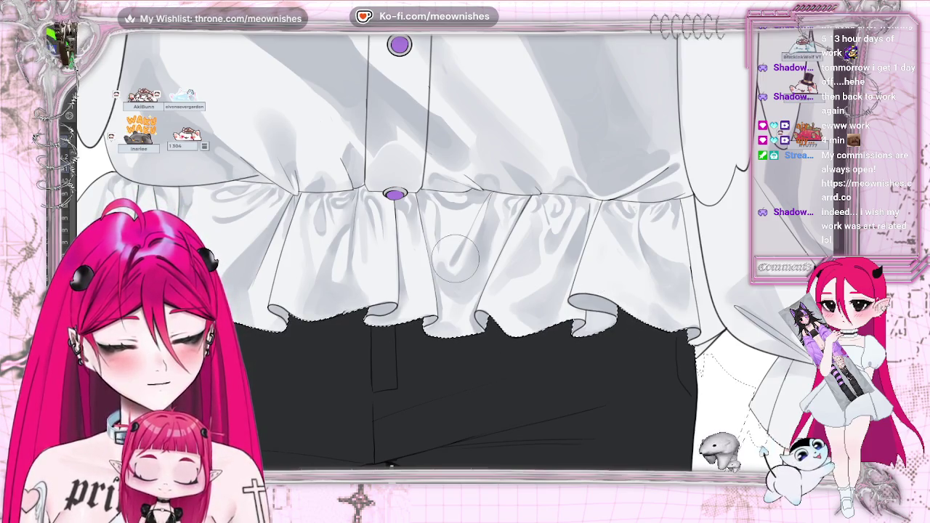
{"action": "key", "text": "bracketleft"}
{"action": "key", "text": "bracketleft"}
{"action": "key", "text": "bracketleft"}
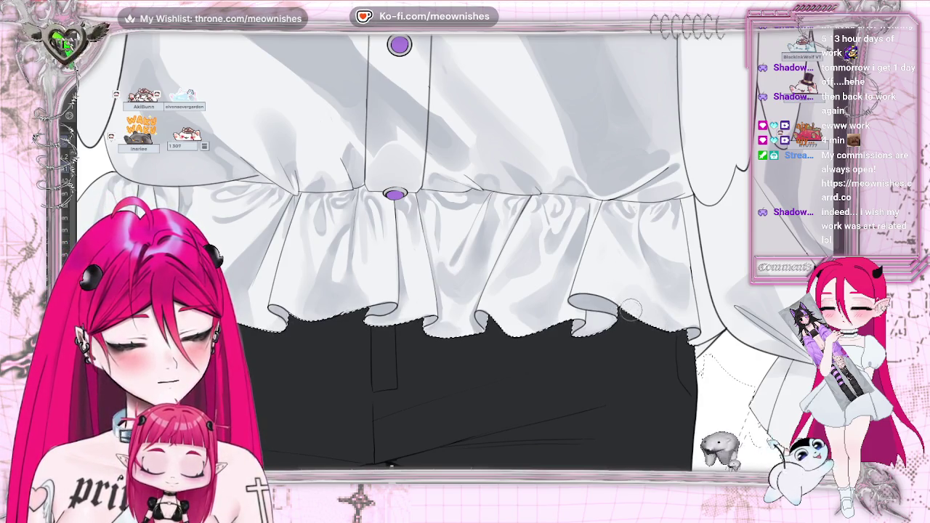
{"action": "scroll", "coordinate": [506, 328], "scroll_direction": "down", "scroll_amount": 5}
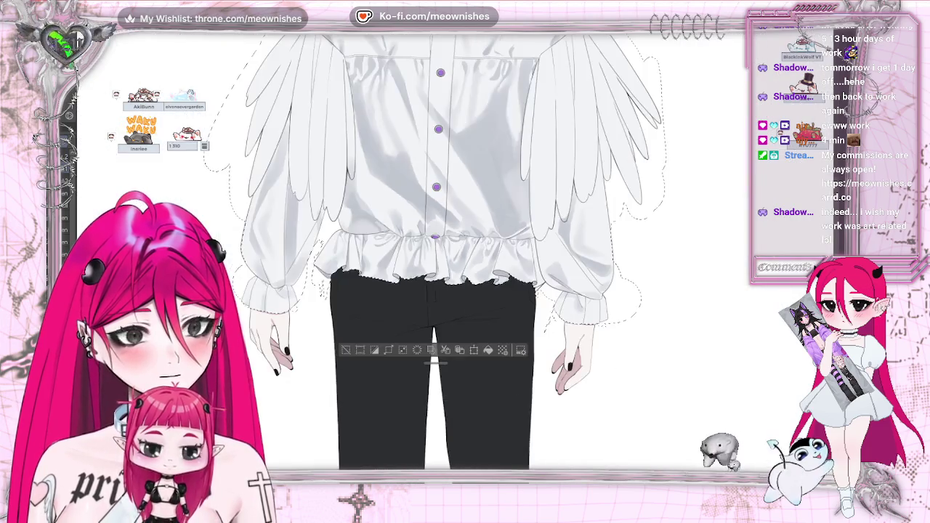
{"action": "scroll", "coordinate": [507, 329], "scroll_direction": "up", "scroll_amount": 10}
{"action": "scroll", "coordinate": [506, 329], "scroll_direction": "down", "scroll_amount": 3}
{"action": "scroll", "coordinate": [506, 329], "scroll_direction": "down", "scroll_amount": 2}
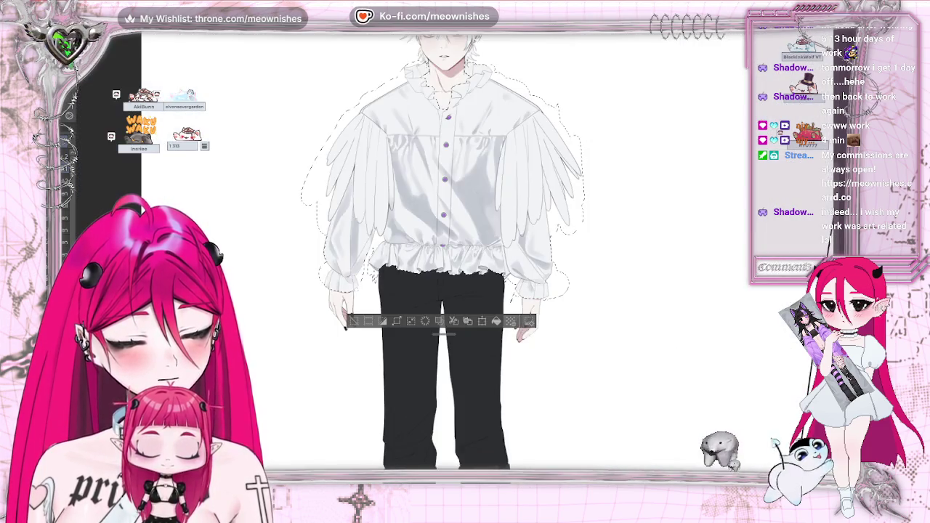
{"action": "scroll", "coordinate": [506, 329], "scroll_direction": "up", "scroll_amount": 2}
{"action": "scroll", "coordinate": [507, 328], "scroll_direction": "down", "scroll_amount": 3}
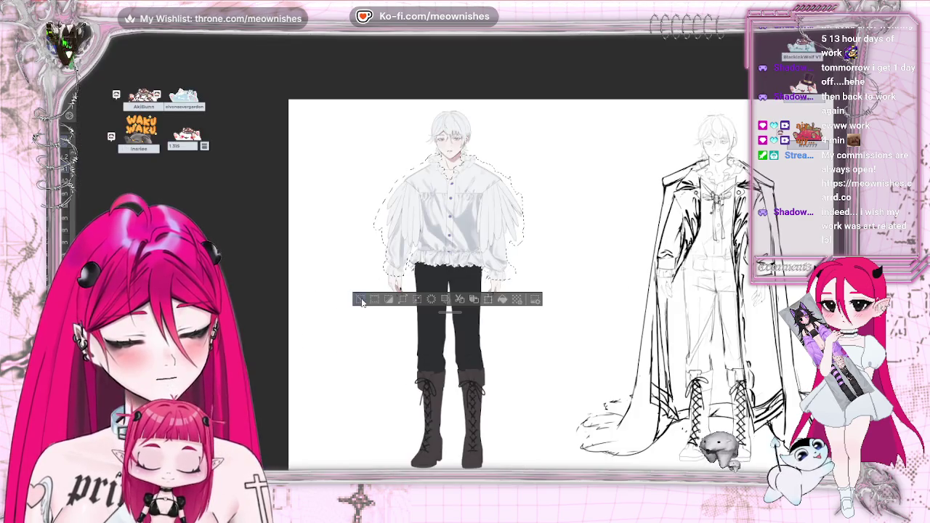
{"action": "left_click", "coordinate": [361, 300]}
{"action": "scroll", "coordinate": [507, 328], "scroll_direction": "down", "scroll_amount": 2}
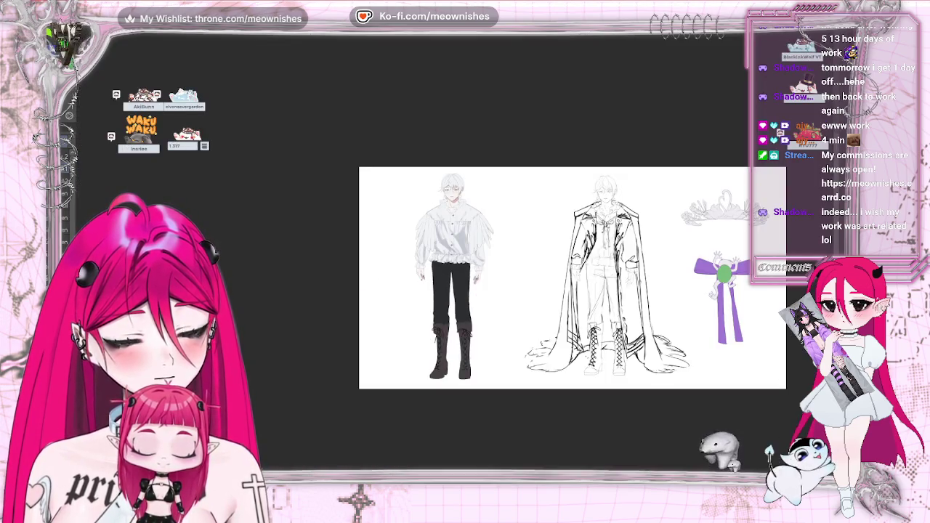
{"action": "scroll", "coordinate": [451, 284], "scroll_direction": "up", "scroll_amount": 2}
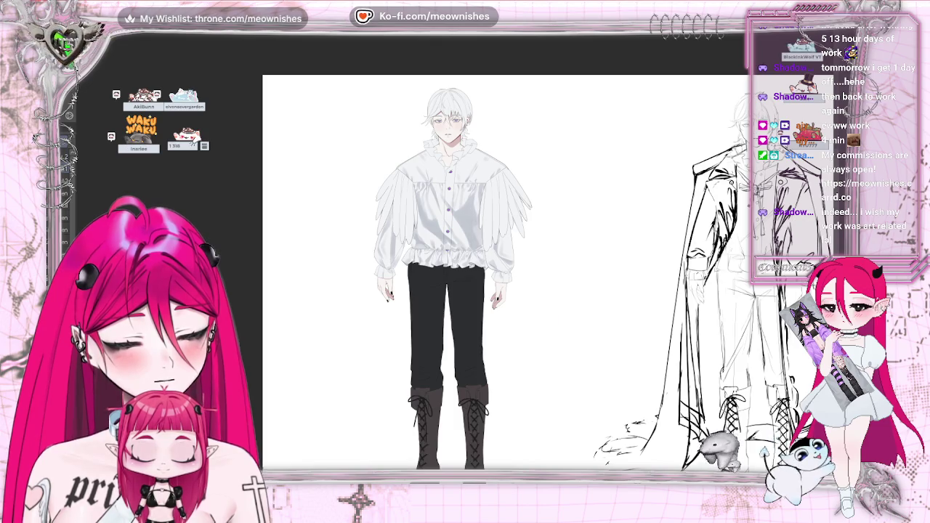
{"action": "scroll", "coordinate": [465, 238], "scroll_direction": "up", "scroll_amount": 2}
{"action": "scroll", "coordinate": [466, 238], "scroll_direction": "up", "scroll_amount": 2}
{"action": "scroll", "coordinate": [466, 238], "scroll_direction": "up", "scroll_amount": 2}
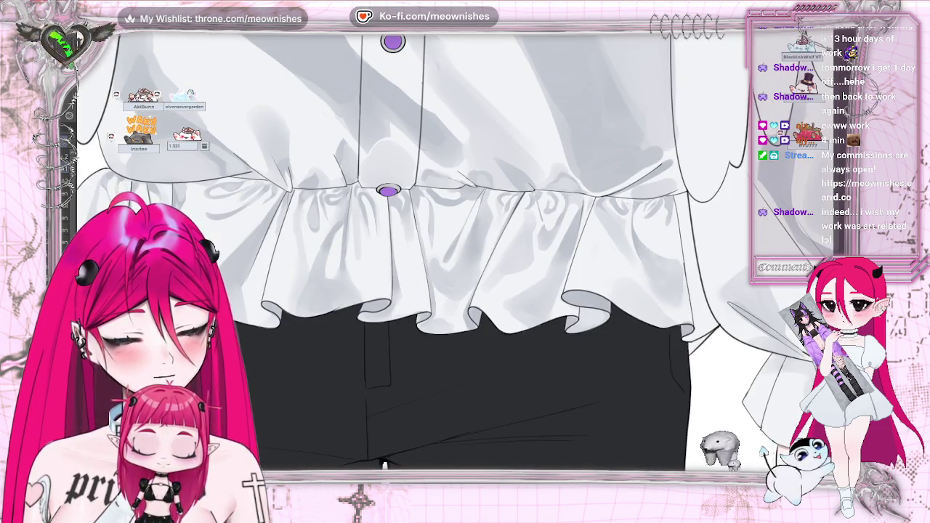
{"action": "key", "text": "ctrl+0"}
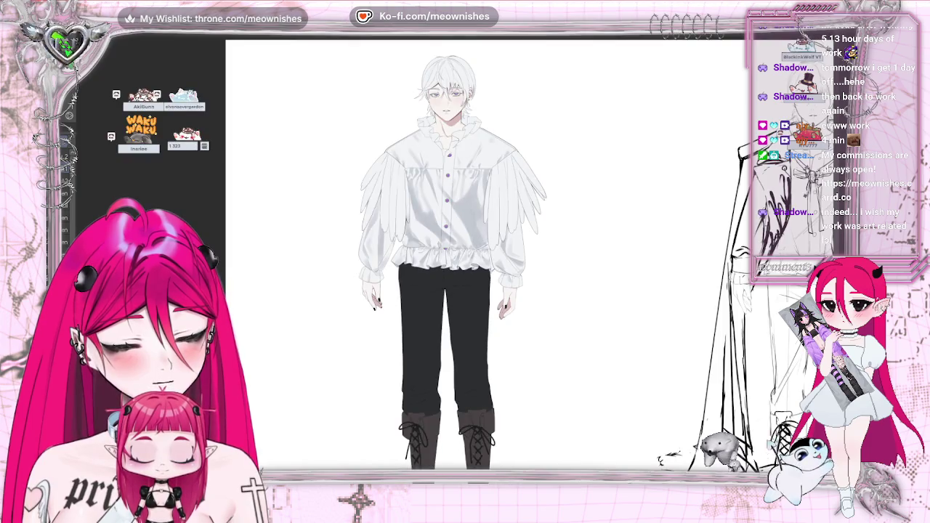
{"action": "scroll", "coordinate": [465, 261], "scroll_direction": "down", "scroll_amount": 1}
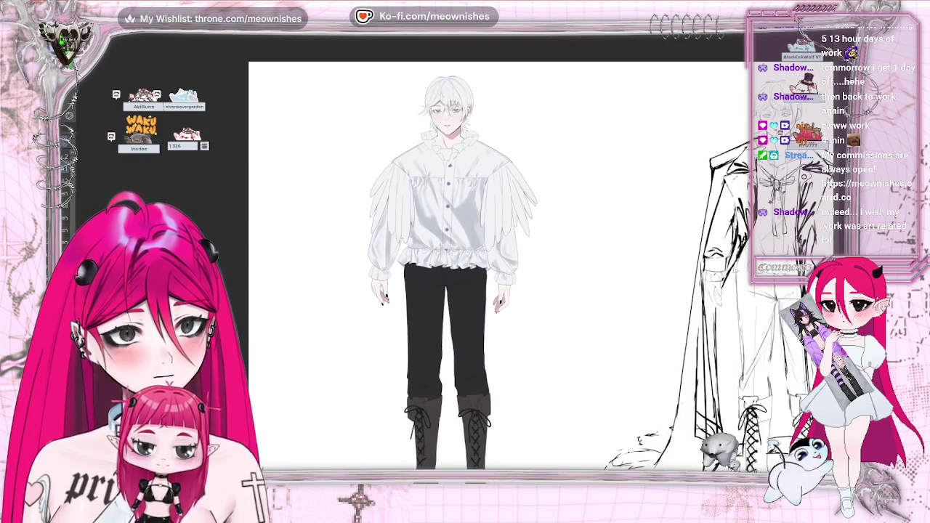
{"action": "scroll", "coordinate": [466, 238], "scroll_direction": "up", "scroll_amount": 4}
{"action": "scroll", "coordinate": [465, 238], "scroll_direction": "up", "scroll_amount": 1}
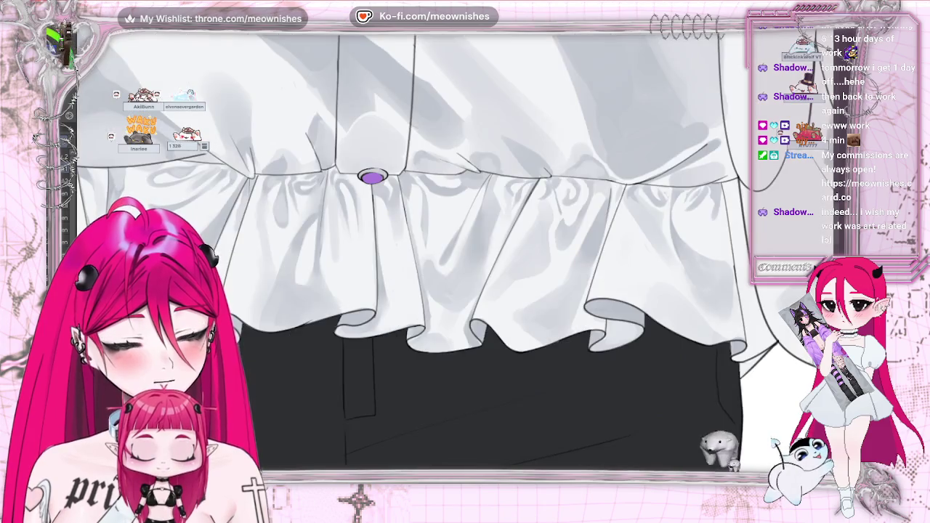
- Auto-select the shirt area along its hem, then move across the hem from left to right
{"action": "left_click", "coordinate": [653, 242]}
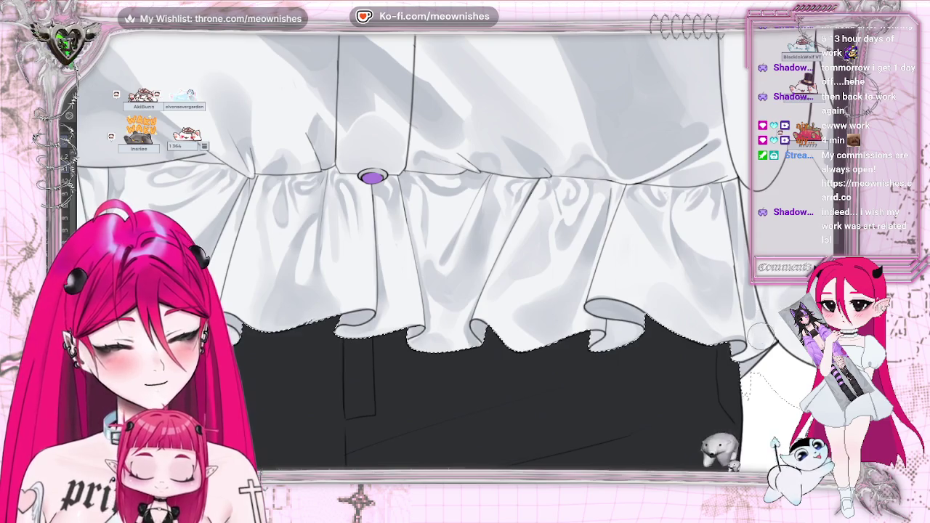
{"action": "key", "text": "ctrl+minus"}
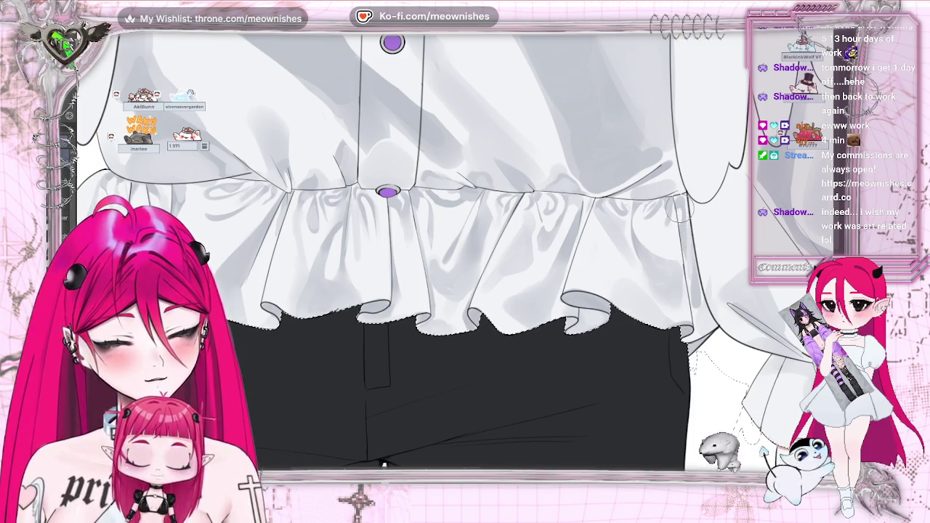
{"action": "left_click_drag", "start_coordinate": [383, 463], "coordinate": [526, 462]}
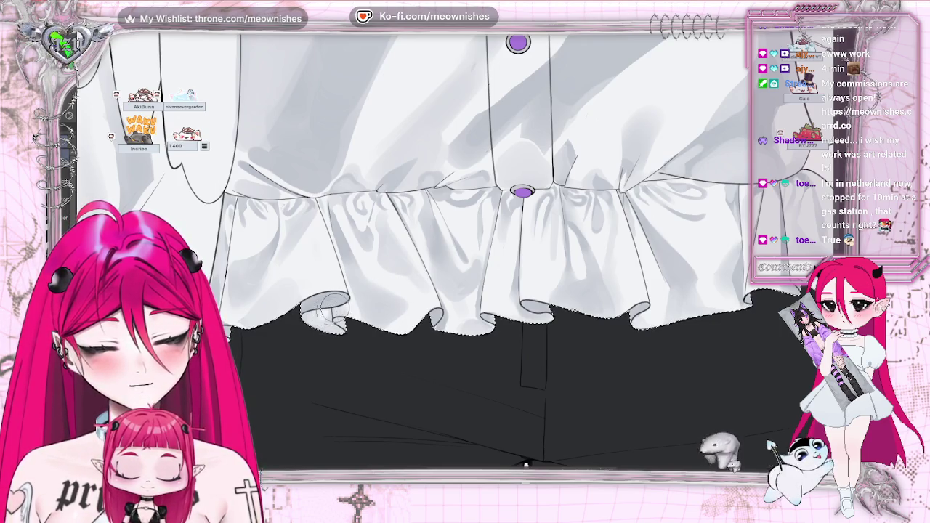
{"action": "left_click_drag", "start_coordinate": [326, 311], "coordinate": [196, 311]}
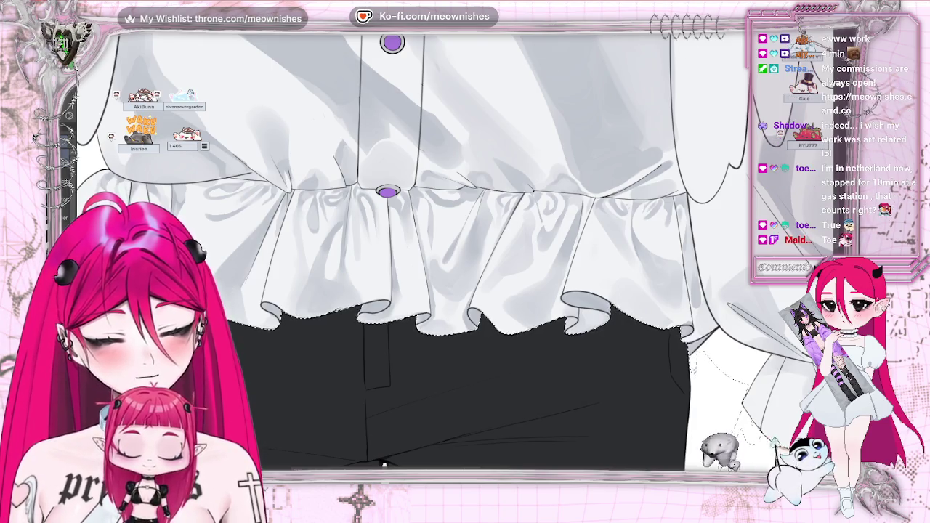
- Zoom in and out repeatedly to inspect the ruffled hem, ending with a Ctrl+0 fit view
{"action": "key", "text": "ctrl+minus"}
{"action": "key", "text": "ctrl+minus"}
{"action": "key", "text": "ctrl+plus"}
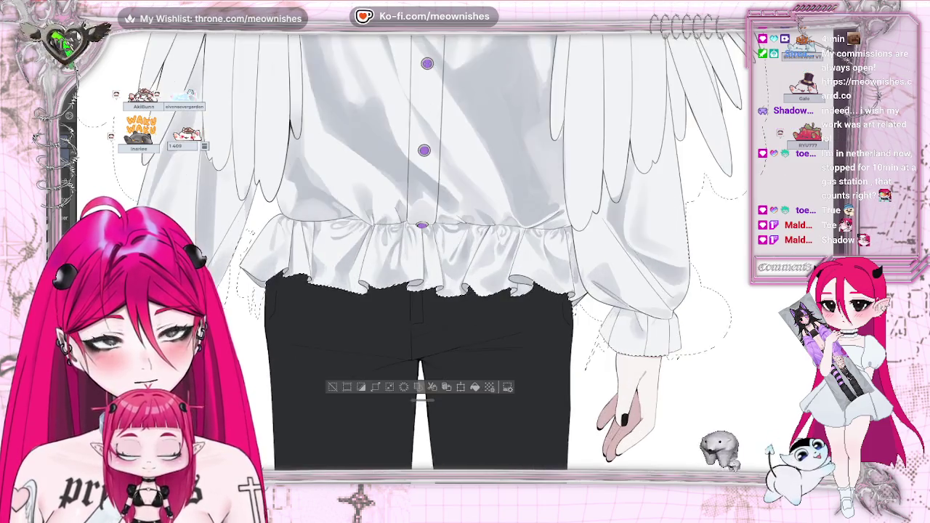
{"action": "key", "text": "ctrl+plus"}
{"action": "key", "text": "ctrl+plus"}
{"action": "key", "text": "ctrl+plus"}
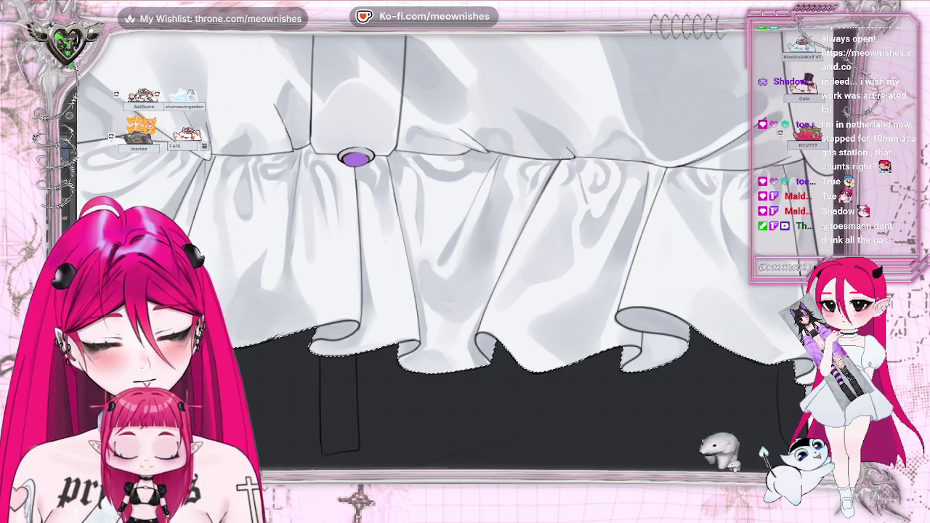
{"action": "key", "text": "ctrl+minus"}
{"action": "key", "text": "ctrl+minus"}
{"action": "key", "text": "ctrl+minus"}
{"action": "key", "text": "ctrl+minus"}
{"action": "key", "text": "ctrl+plus"}
{"action": "key", "text": "ctrl+plus"}
{"action": "key", "text": "ctrl+plus"}
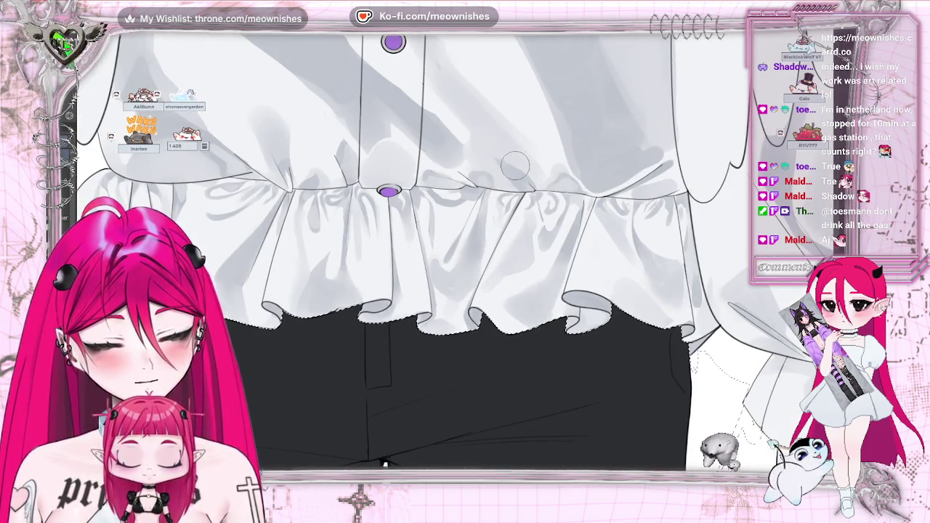
{"action": "key", "text": "ctrl+minus"}
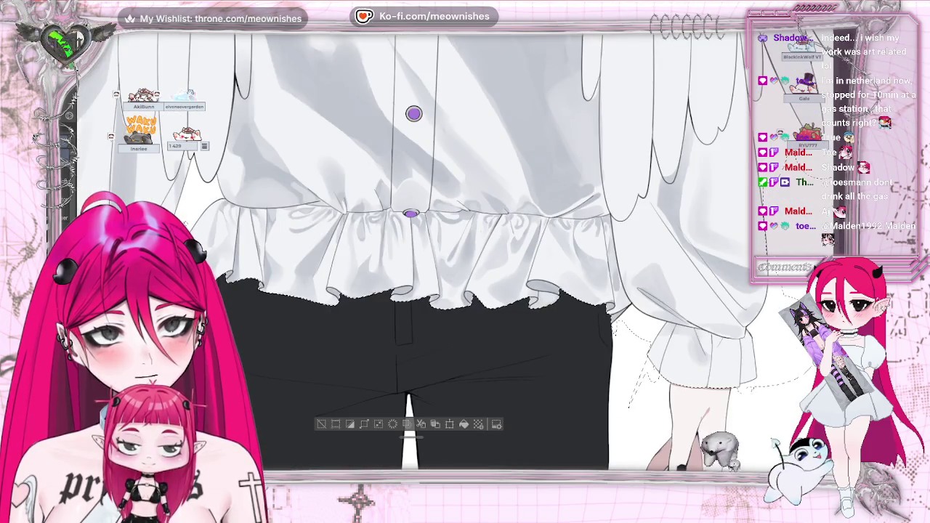
{"action": "key", "text": "ctrl+minus"}
{"action": "key", "text": "ctrl+plus"}
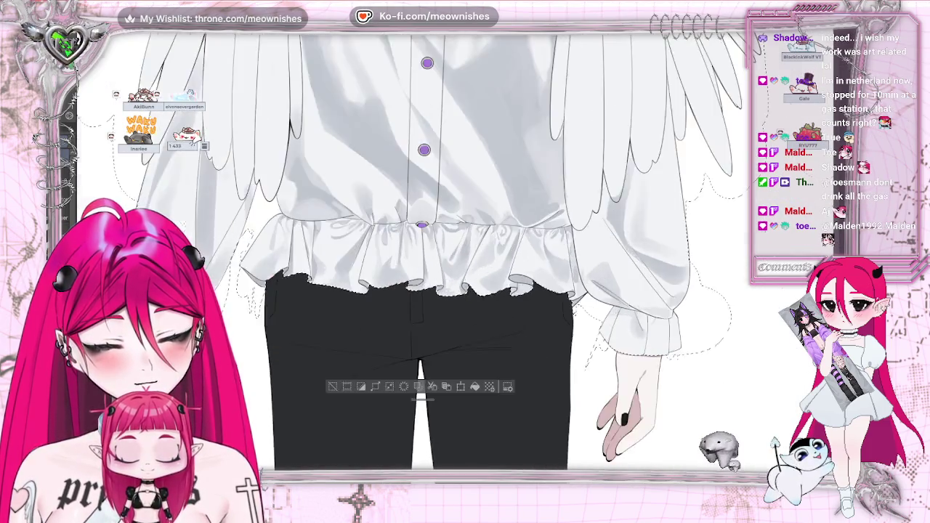
{"action": "key", "text": "ctrl+plus"}
{"action": "key", "text": "ctrl+plus"}
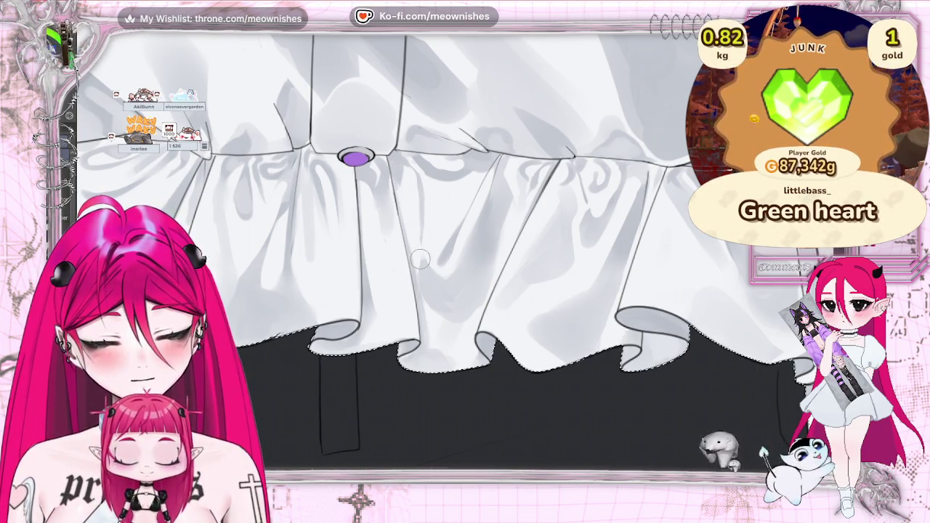
{"action": "key", "text": "ctrl+0"}
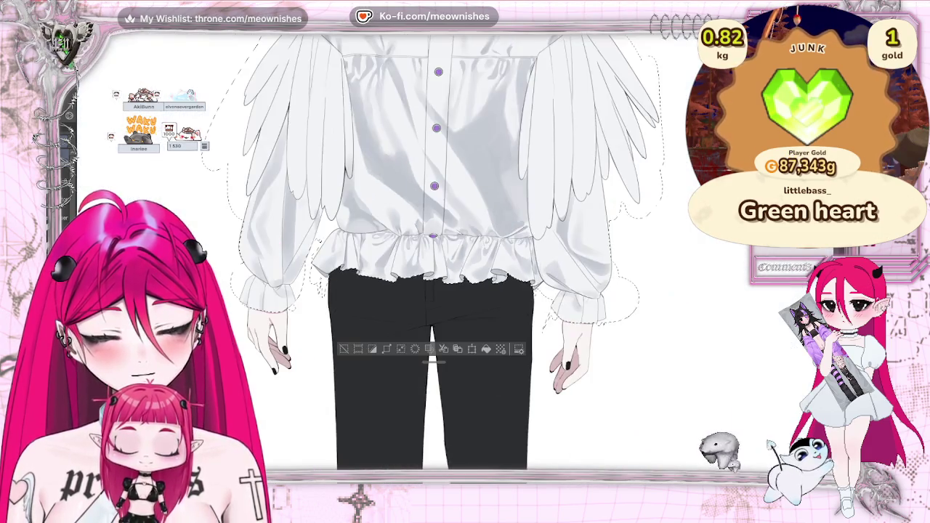
- Zoom out to see both figures and the sketch, then back in on the shirt hem and cuff
{"action": "key", "text": "ctrl+minus"}
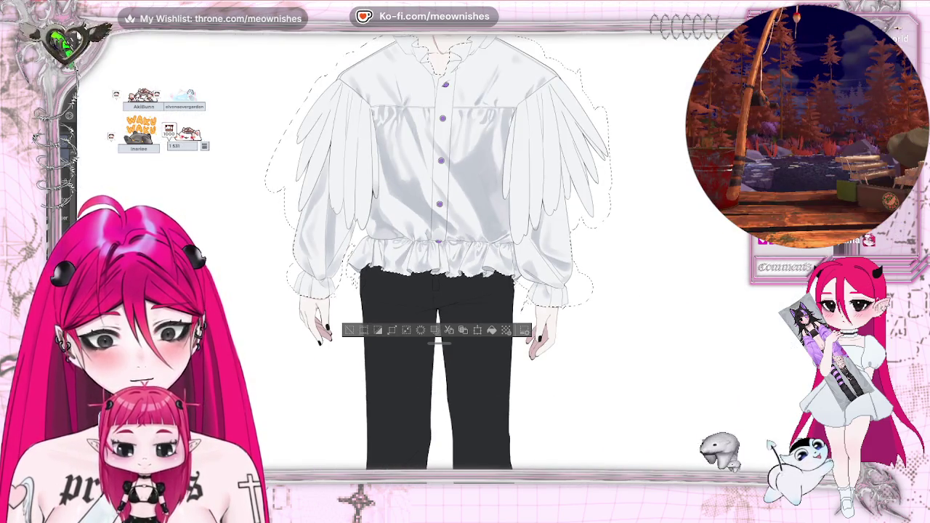
{"action": "key", "text": "ctrl+minus"}
{"action": "key", "text": "ctrl+minus"}
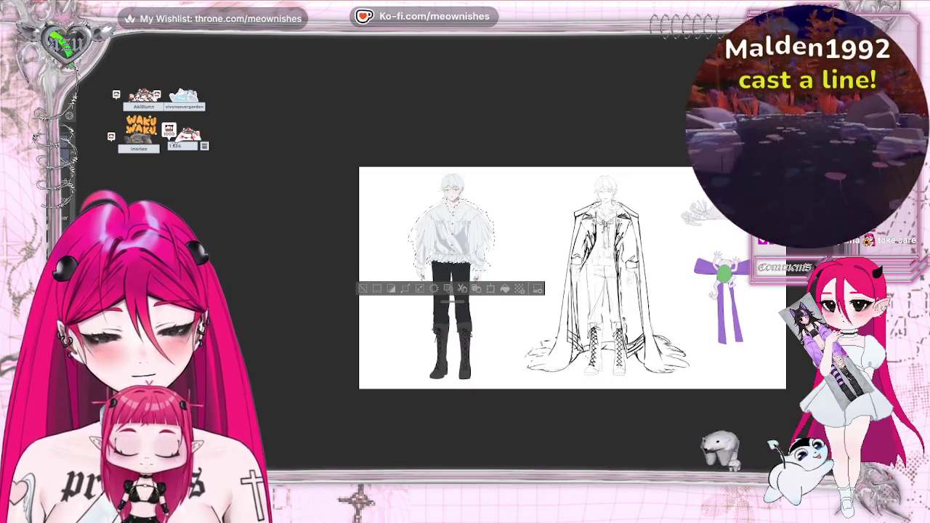
{"action": "key", "text": "ctrl+minus"}
{"action": "key", "text": "ctrl+0"}
{"action": "key", "text": "ctrl+plus"}
{"action": "key", "text": "ctrl+plus"}
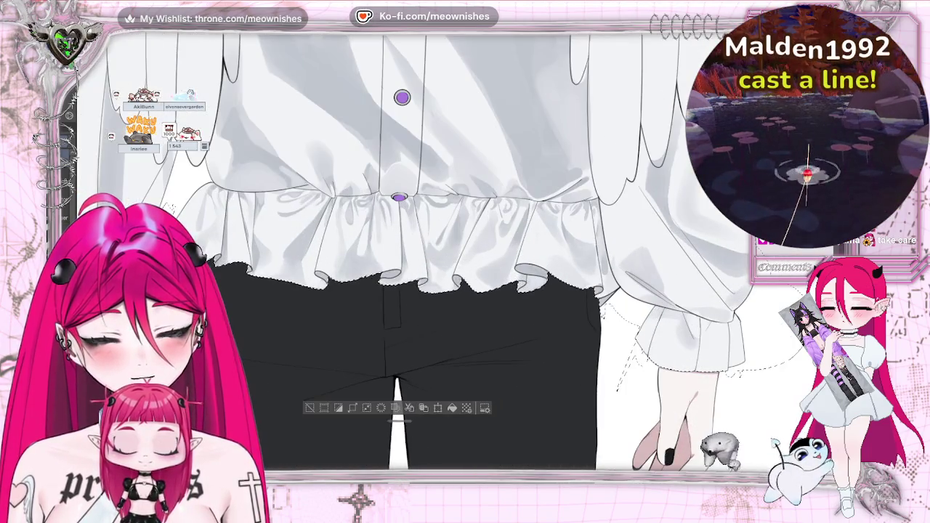
{"action": "scroll", "coordinate": [465, 291], "scroll_direction": "left", "scroll_amount": 5}
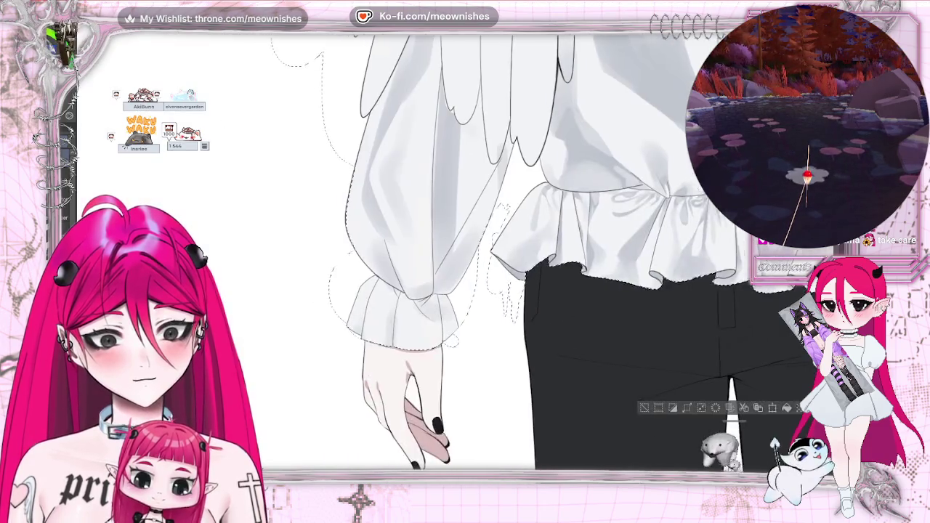
{"action": "scroll", "coordinate": [465, 291], "scroll_direction": "right", "scroll_amount": 2}
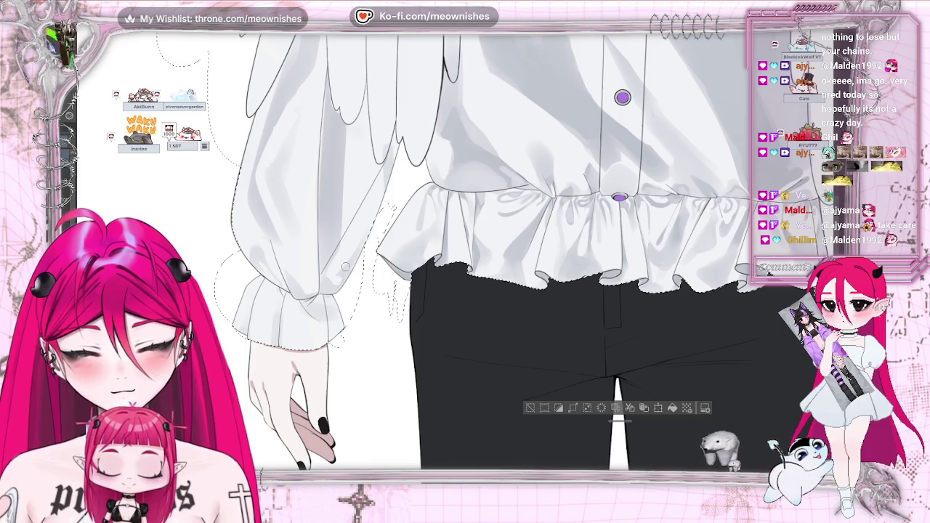
{"action": "scroll", "coordinate": [462, 258], "scroll_direction": "down", "scroll_amount": 2}
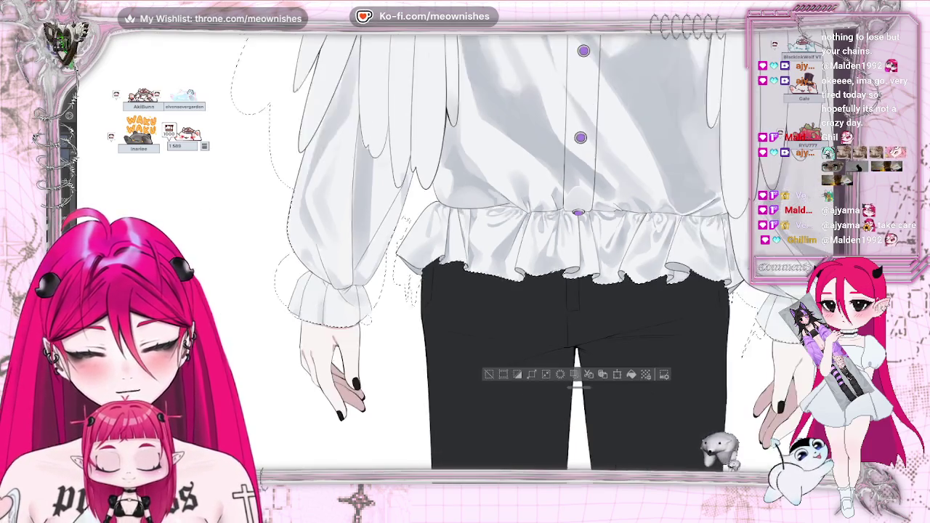
{"action": "scroll", "coordinate": [461, 257], "scroll_direction": "down", "scroll_amount": 2}
{"action": "scroll", "coordinate": [275, 214], "scroll_direction": "up", "scroll_amount": 2}
{"action": "scroll", "coordinate": [275, 214], "scroll_direction": "up", "scroll_amount": 2}
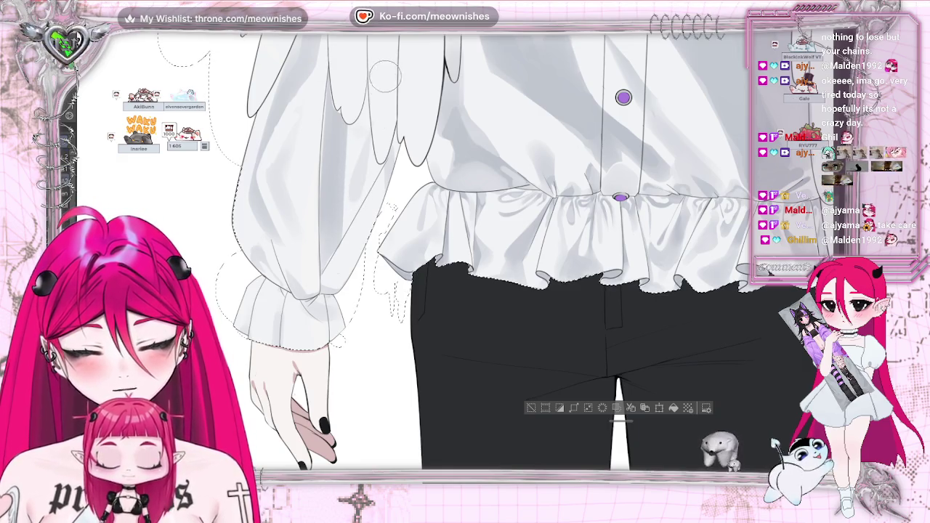
{"action": "key", "text": "ctrl+minus"}
{"action": "key", "text": "ctrl+minus"}
{"action": "key", "text": "ctrl+minus"}
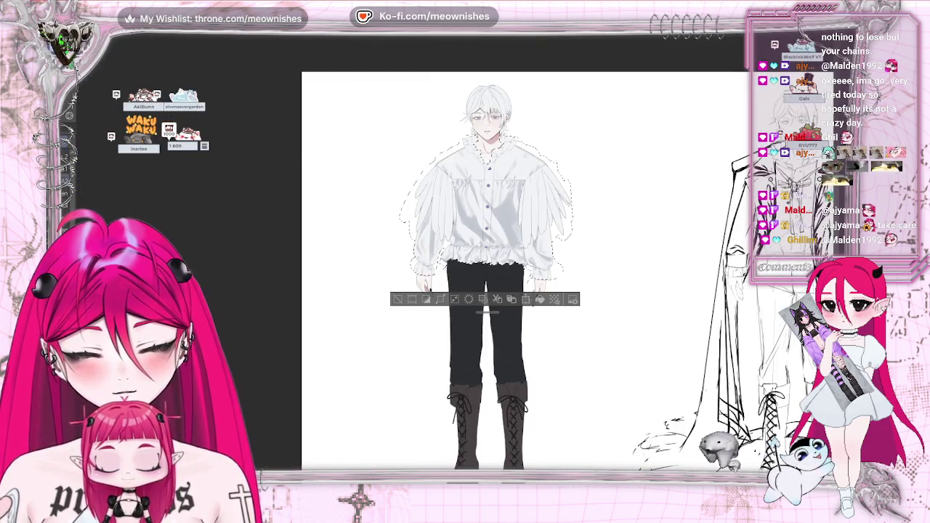
{"action": "key", "text": "ctrl+plus"}
{"action": "key", "text": "ctrl+plus"}
{"action": "key", "text": "ctrl+plus"}
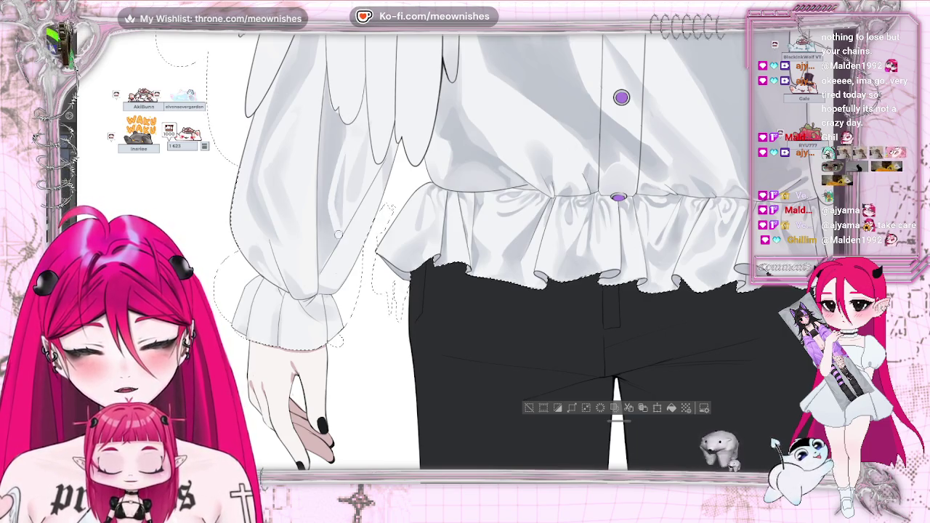
{"action": "scroll", "coordinate": [509, 254], "scroll_direction": "down", "scroll_amount": 2}
{"action": "scroll", "coordinate": [509, 254], "scroll_direction": "down", "scroll_amount": 2}
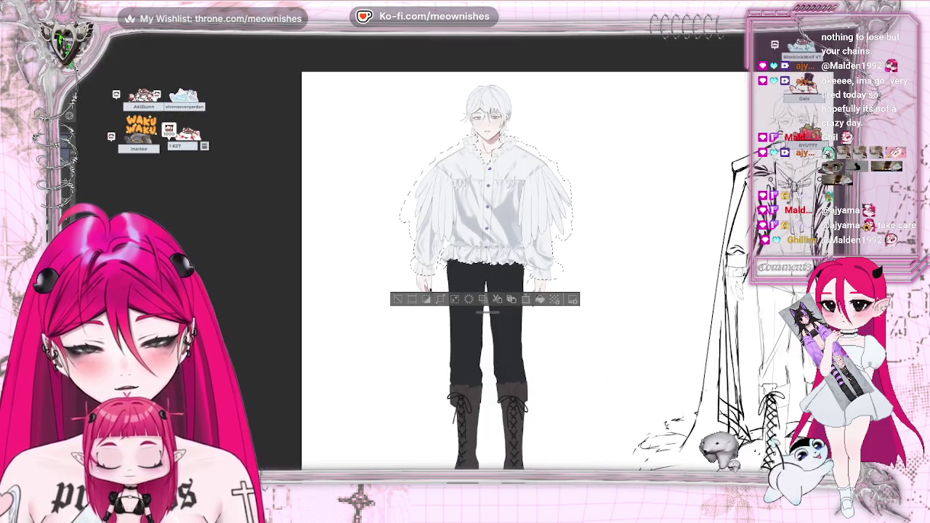
{"action": "scroll", "coordinate": [508, 218], "scroll_direction": "up", "scroll_amount": 3}
{"action": "scroll", "coordinate": [457, 257], "scroll_direction": "up", "scroll_amount": 3}
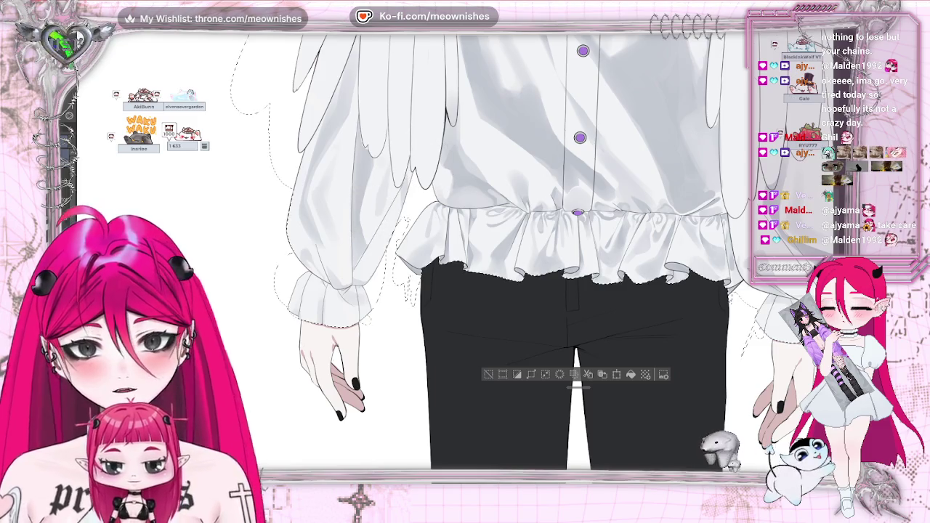
{"action": "scroll", "coordinate": [369, 210], "scroll_direction": "down", "scroll_amount": 3}
{"action": "scroll", "coordinate": [509, 254], "scroll_direction": "down", "scroll_amount": 1}
{"action": "scroll", "coordinate": [509, 254], "scroll_direction": "up", "scroll_amount": 3}
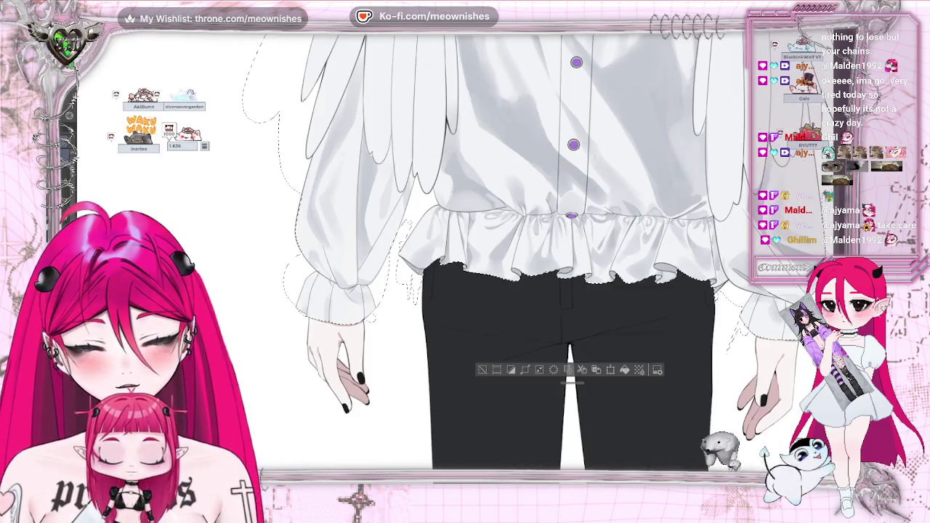
{"action": "scroll", "coordinate": [509, 254], "scroll_direction": "up", "scroll_amount": 1}
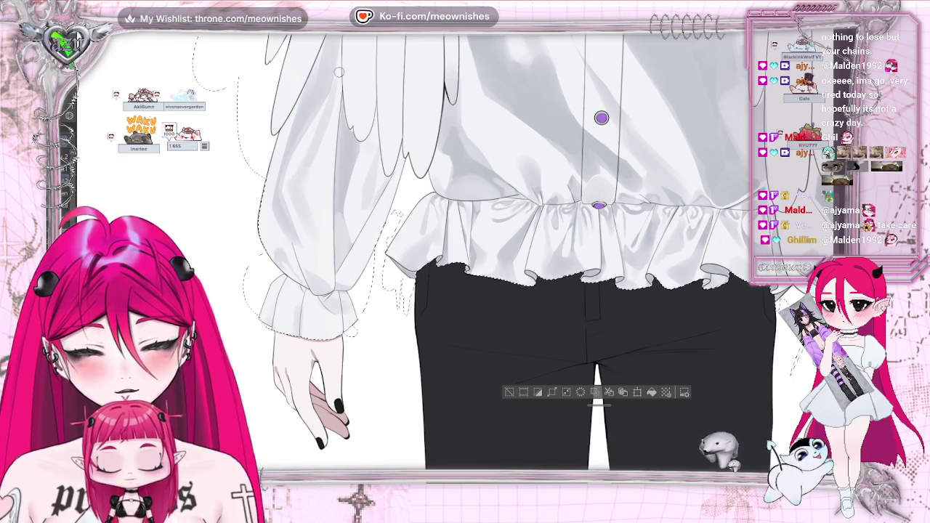
{"action": "key", "text": "ctrl+0"}
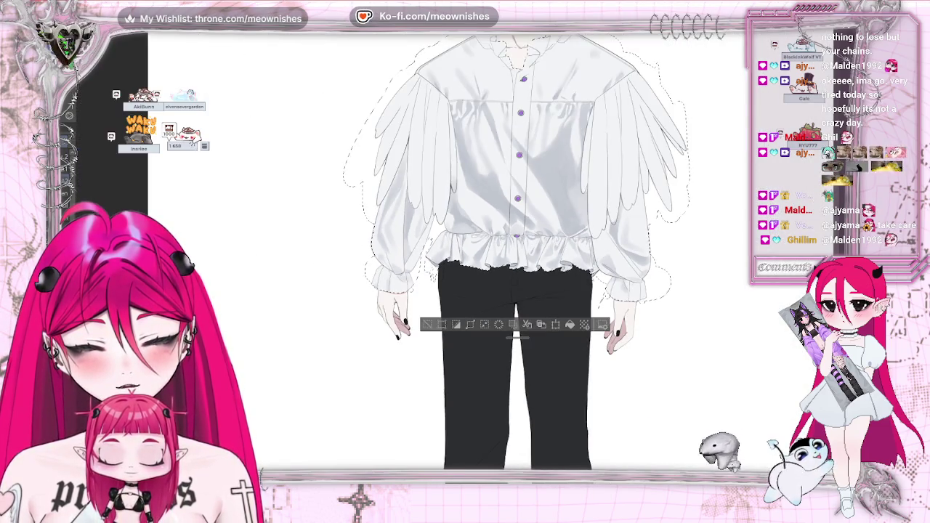
{"action": "scroll", "coordinate": [457, 239], "scroll_direction": "up", "scroll_amount": 3}
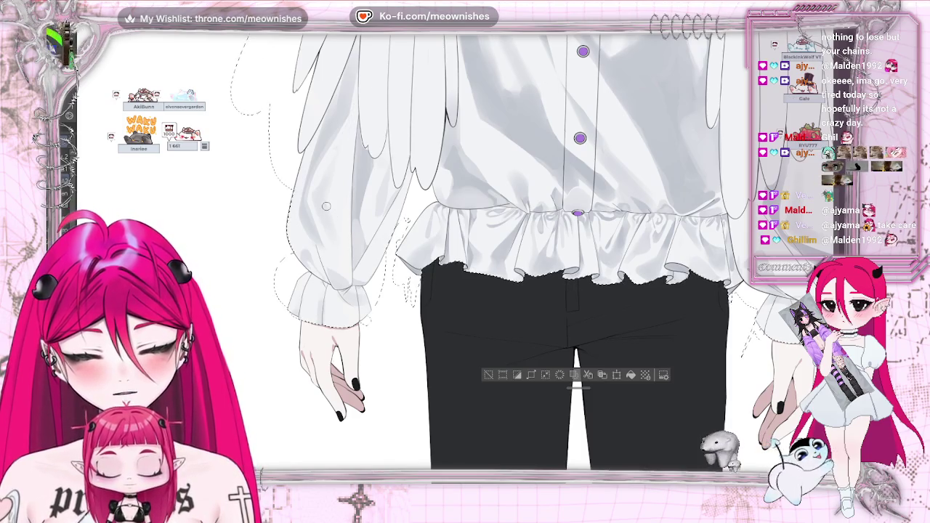
{"action": "key", "text": "bracketright"}
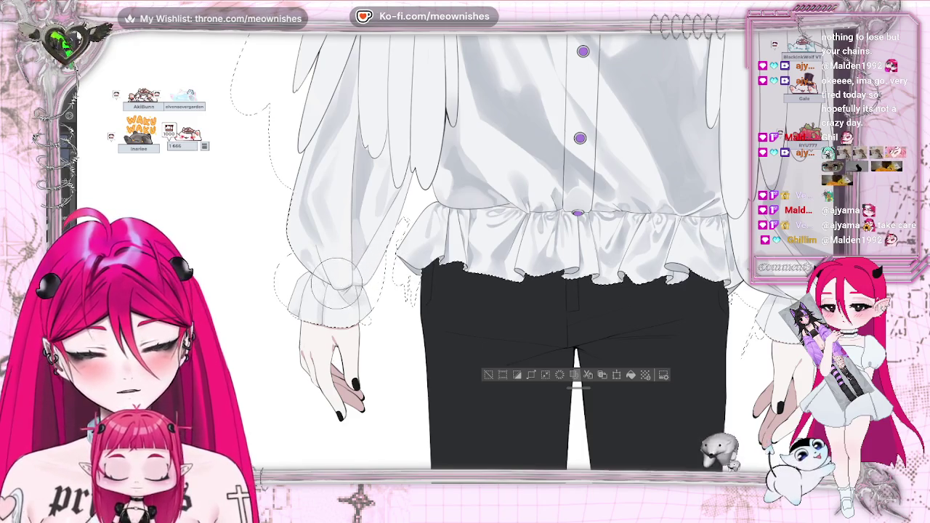
{"action": "scroll", "coordinate": [351, 278], "scroll_direction": "down", "scroll_amount": 3}
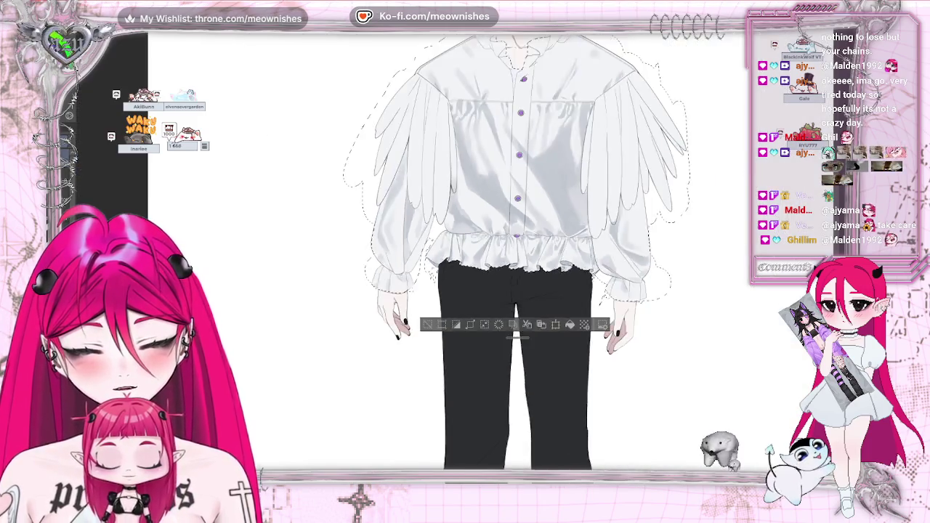
{"action": "scroll", "coordinate": [351, 279], "scroll_direction": "up", "scroll_amount": 3}
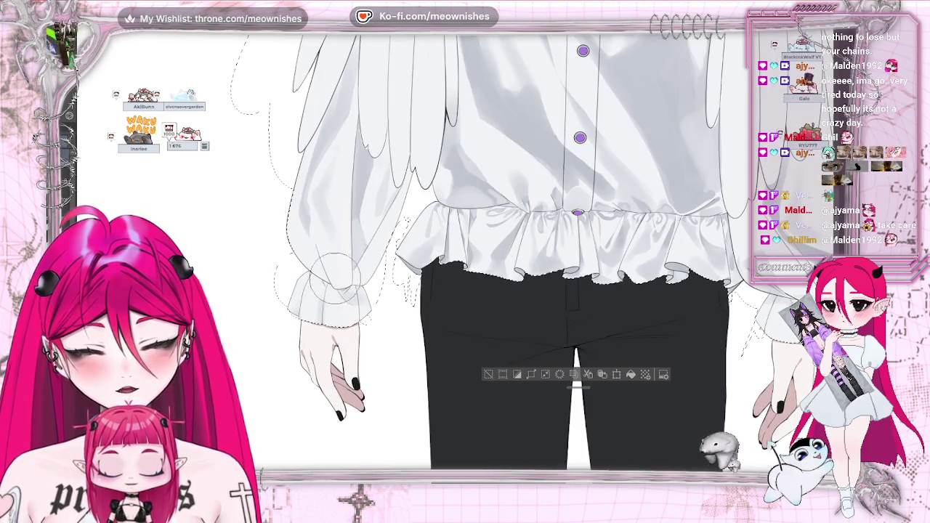
{"action": "scroll", "coordinate": [455, 258], "scroll_direction": "down", "scroll_amount": 3}
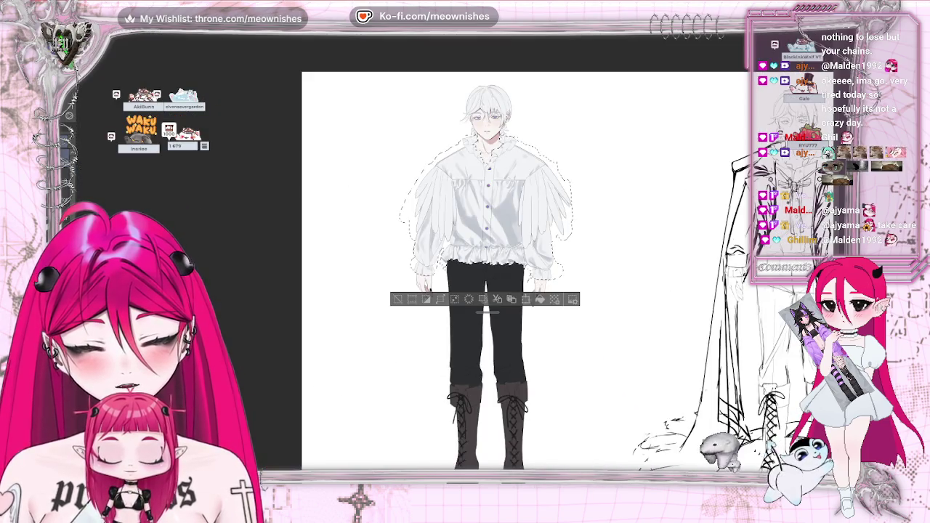
{"action": "scroll", "coordinate": [457, 260], "scroll_direction": "up", "scroll_amount": 3}
{"action": "scroll", "coordinate": [457, 260], "scroll_direction": "up", "scroll_amount": 2}
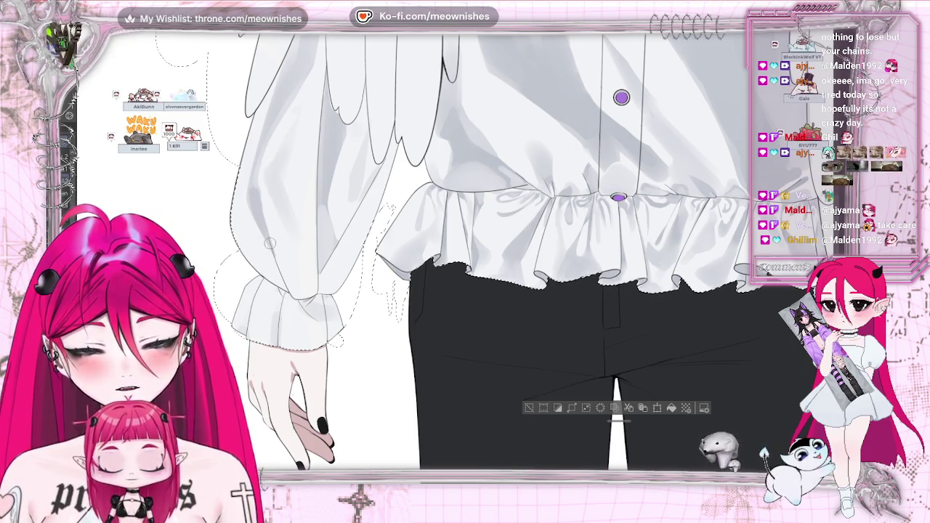
- Shrink the brush and paint lighter shading plus a soft curved highlight on the left sleeve cuff
{"action": "key", "text": "bracketright"}
{"action": "key", "text": "bracketright"}
{"action": "key", "text": "bracketright"}
{"action": "key", "text": "bracketleft"}
{"action": "key", "text": "bracketleft"}
{"action": "key", "text": "bracketleft"}
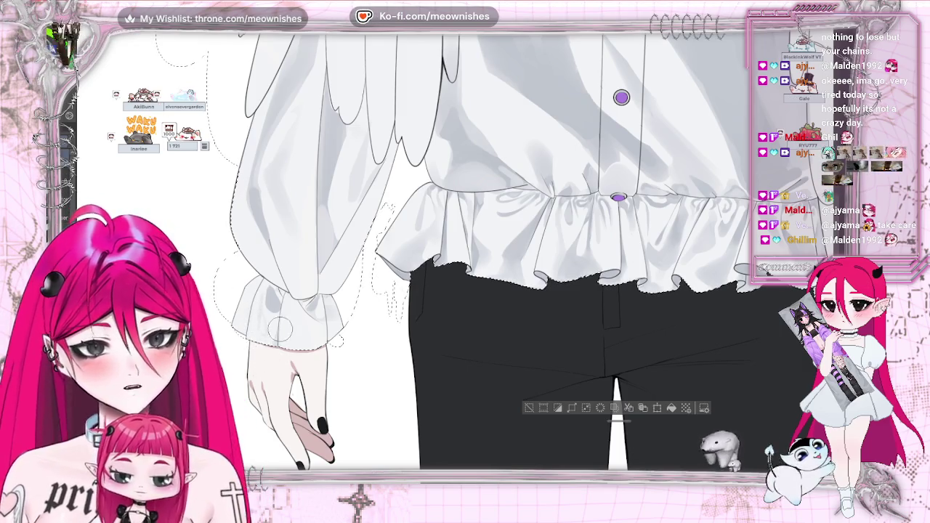
{"action": "left_click_drag", "start_coordinate": [290, 312], "coordinate": [270, 291]}
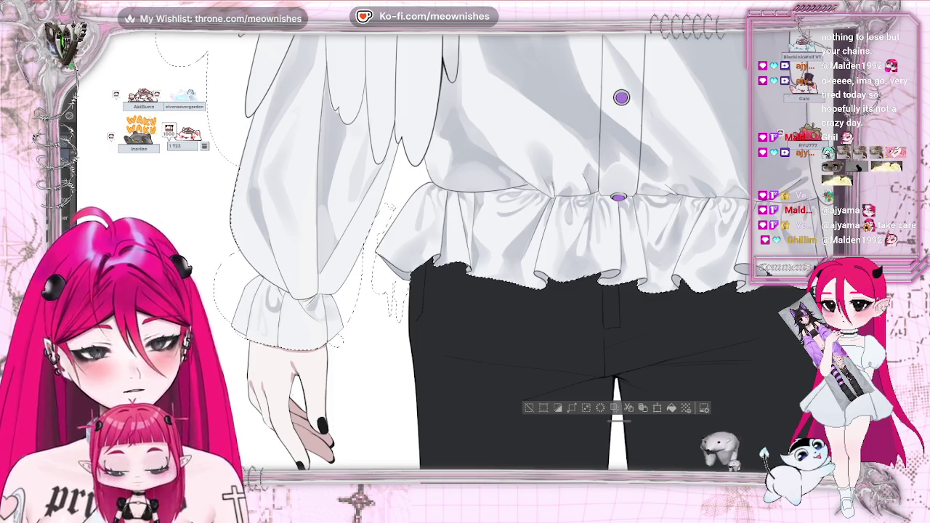
{"action": "left_click_drag", "start_coordinate": [273, 307], "coordinate": [270, 290]}
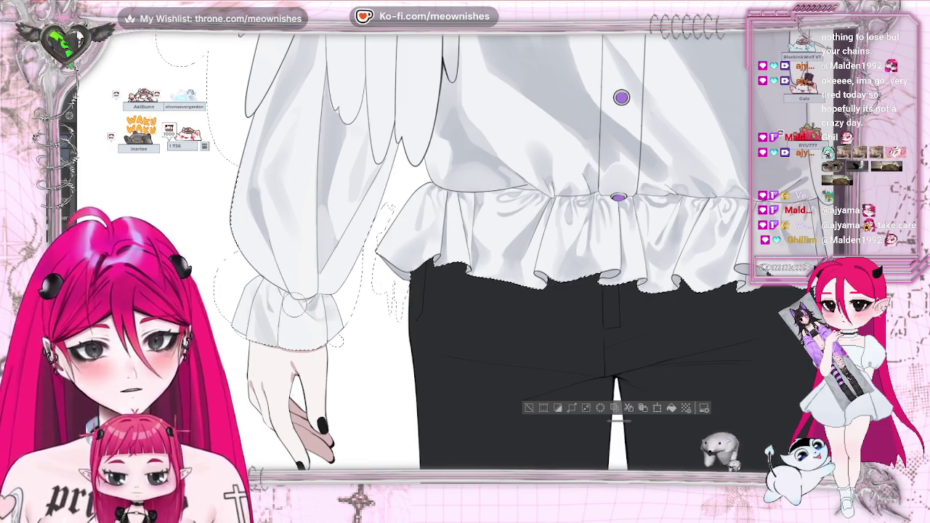
{"action": "scroll", "coordinate": [270, 302], "scroll_direction": "down", "scroll_amount": 3}
{"action": "scroll", "coordinate": [270, 301], "scroll_direction": "down", "scroll_amount": 2}
{"action": "scroll", "coordinate": [455, 257], "scroll_direction": "up", "scroll_amount": 3}
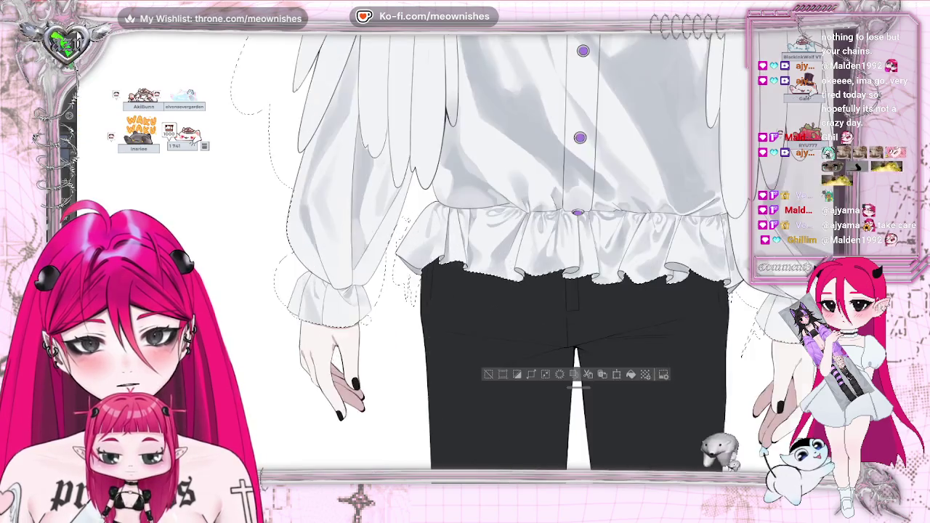
{"action": "scroll", "coordinate": [455, 257], "scroll_direction": "up", "scroll_amount": 2}
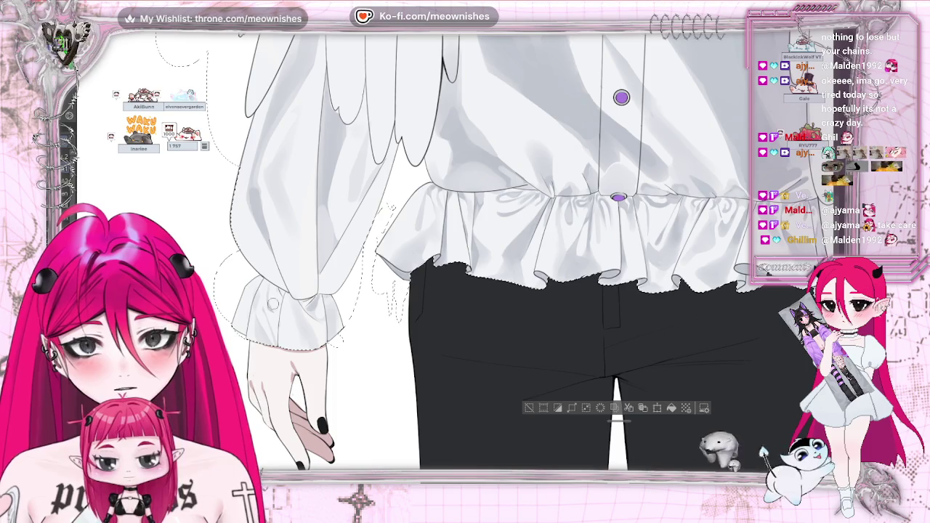
{"action": "key", "text": "ctrl+minus"}
{"action": "key", "text": "ctrl+minus"}
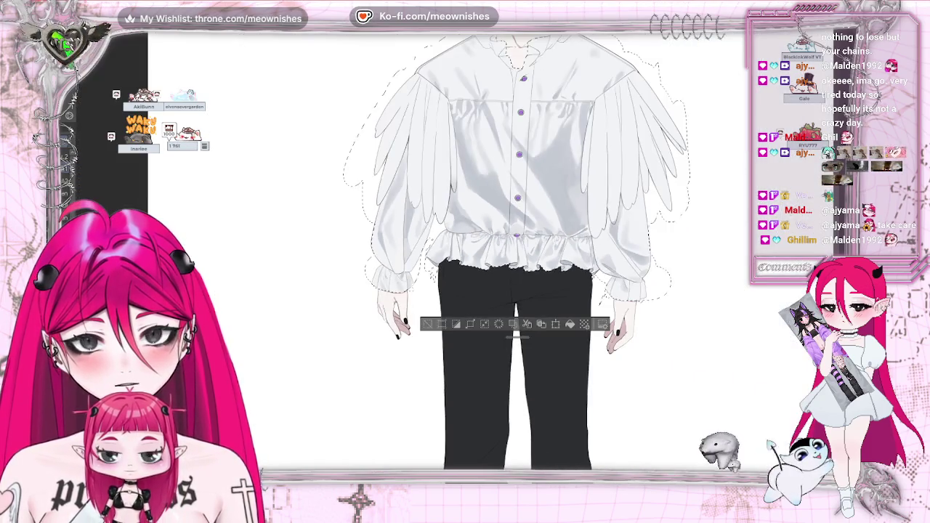
{"action": "key", "text": "ctrl+plus"}
{"action": "key", "text": "ctrl+plus"}
{"action": "key", "text": "ctrl+plus"}
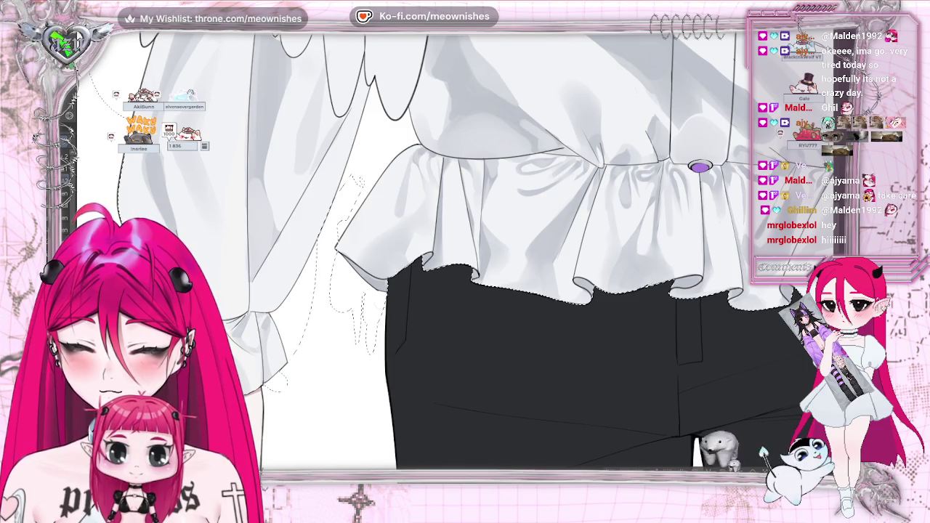
{"action": "key", "text": "ctrl+minus"}
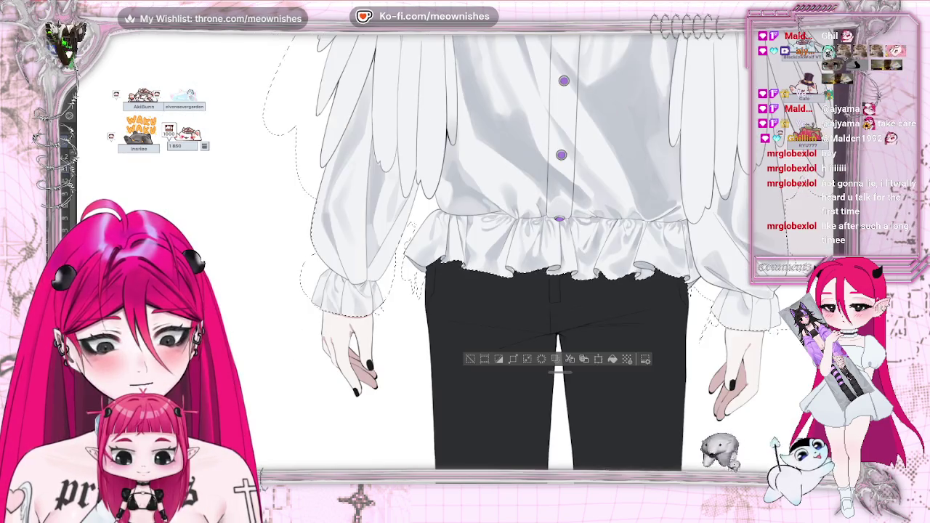
{"action": "key", "text": "ctrl+plus"}
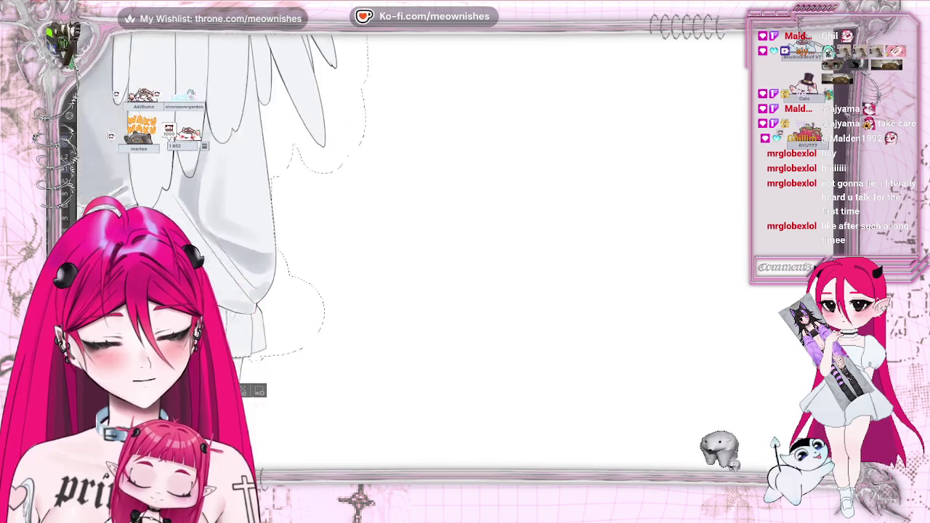
{"action": "scroll", "coordinate": [465, 254], "scroll_direction": "left", "scroll_amount": 5}
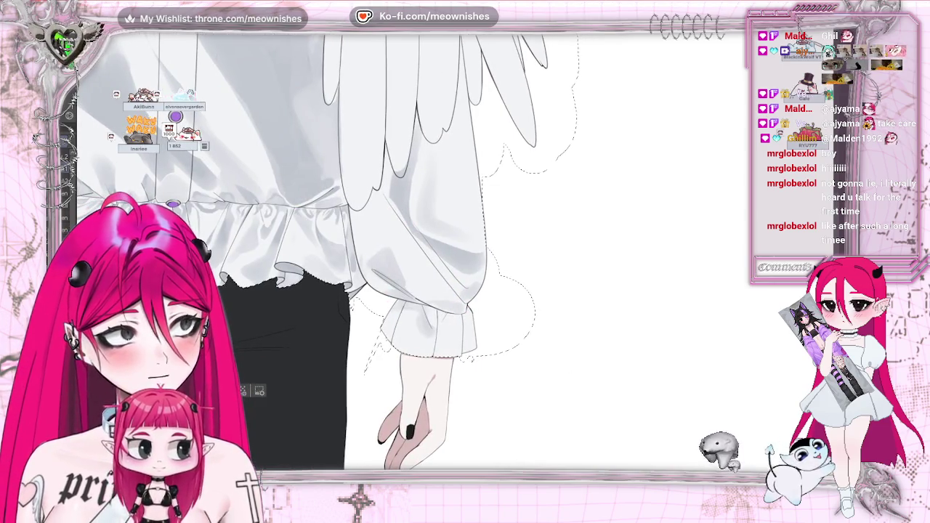
{"action": "key", "text": "ctrl+plus"}
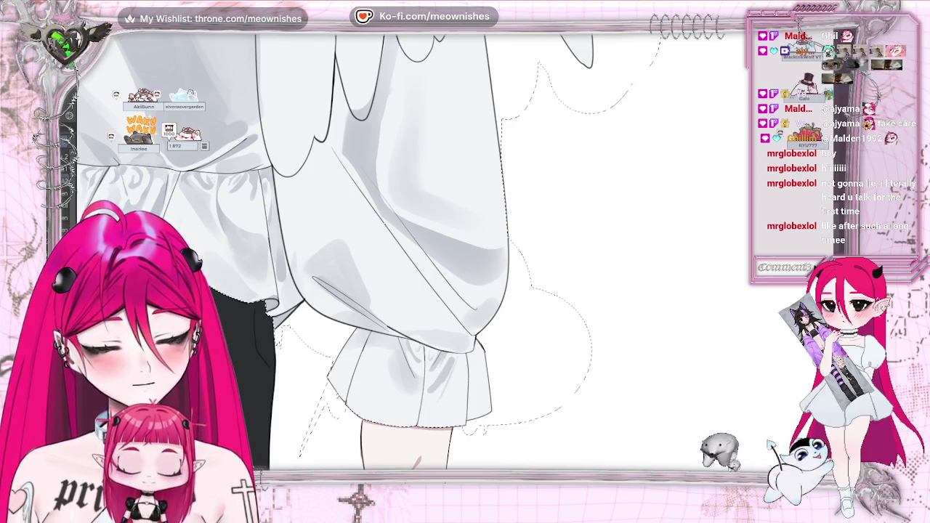
{"action": "scroll", "coordinate": [413, 365], "scroll_direction": "down", "scroll_amount": 3}
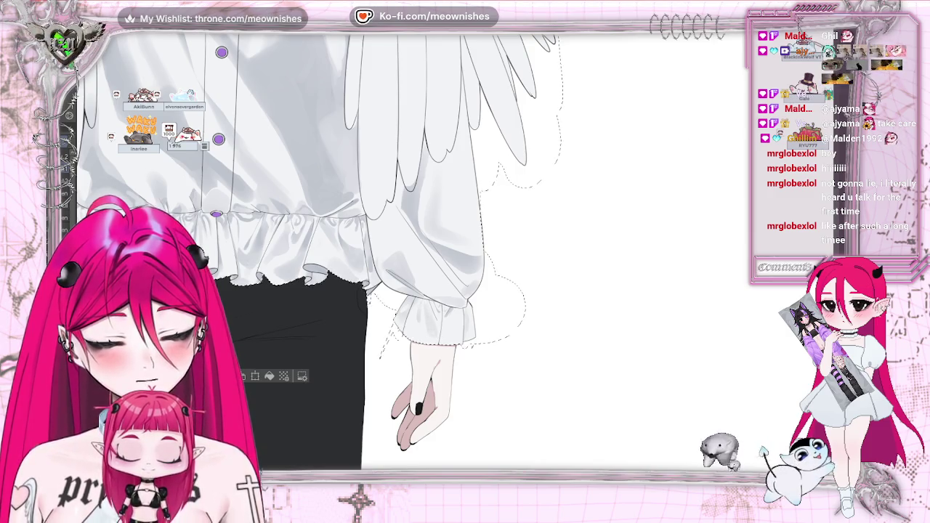
{"action": "key", "text": "ctrl+minus"}
{"action": "key", "text": "ctrl+plus"}
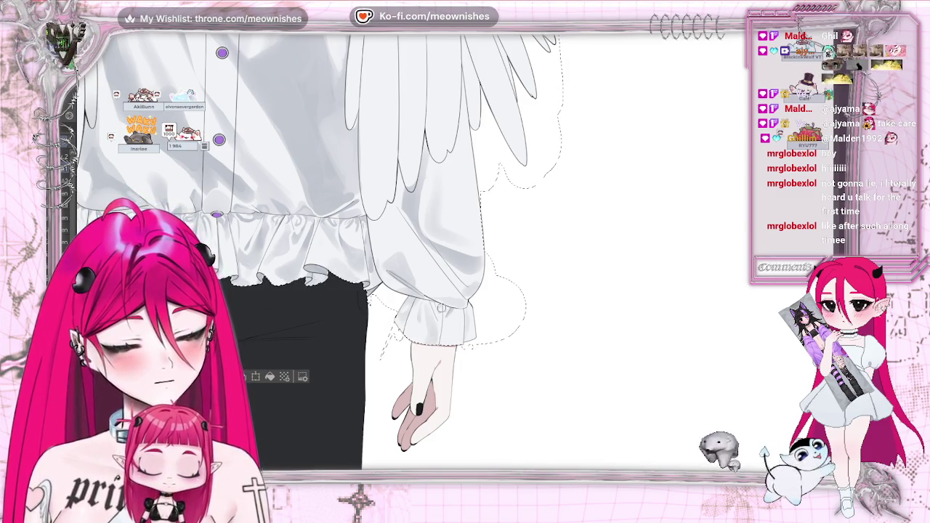
{"action": "scroll", "coordinate": [256, 284], "scroll_direction": "up", "scroll_amount": 1}
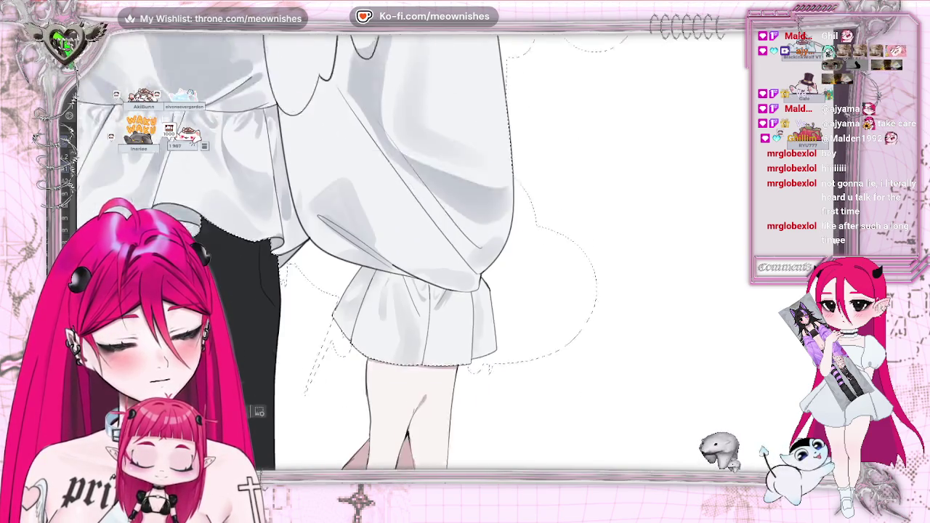
- Brush a pinkish touch onto the forearm below the ruffle cuff and check it in a mirrored view
{"action": "scroll", "coordinate": [255, 284], "scroll_direction": "up", "scroll_amount": 1}
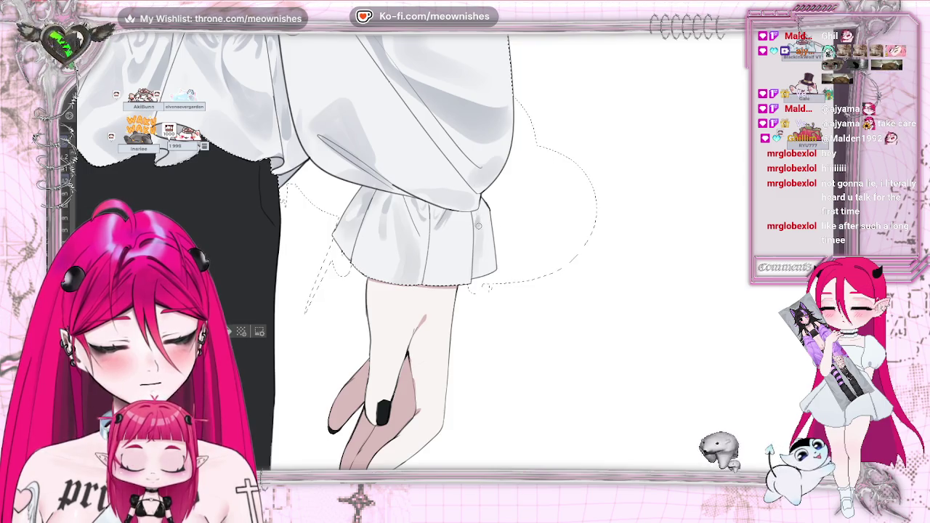
{"action": "scroll", "coordinate": [463, 249], "scroll_direction": "down", "scroll_amount": 3}
{"action": "scroll", "coordinate": [463, 249], "scroll_direction": "down", "scroll_amount": 2}
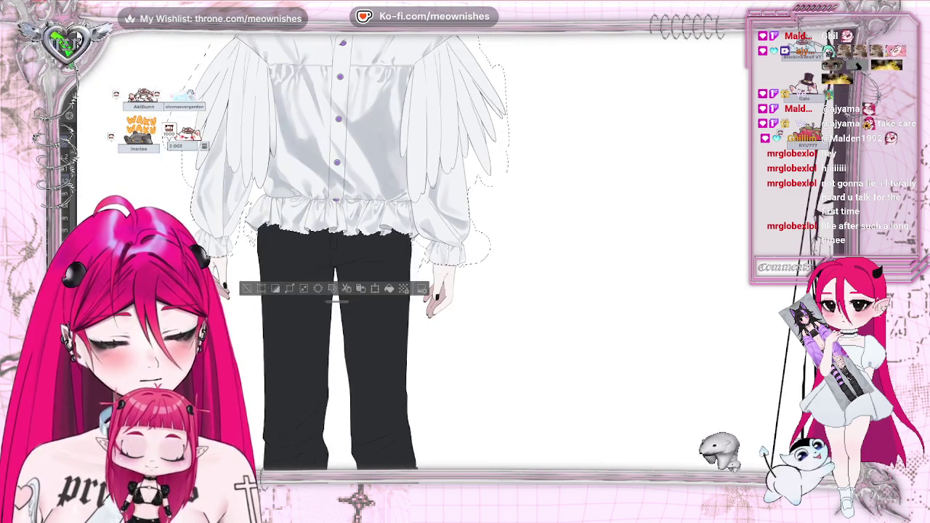
{"action": "scroll", "coordinate": [463, 254], "scroll_direction": "up", "scroll_amount": 3}
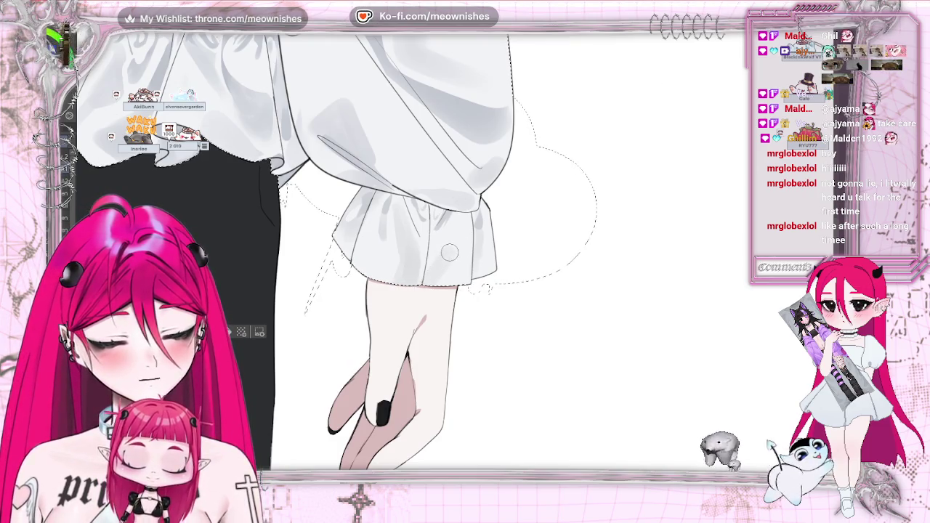
{"action": "left_click_drag", "start_coordinate": [426, 316], "coordinate": [412, 331]}
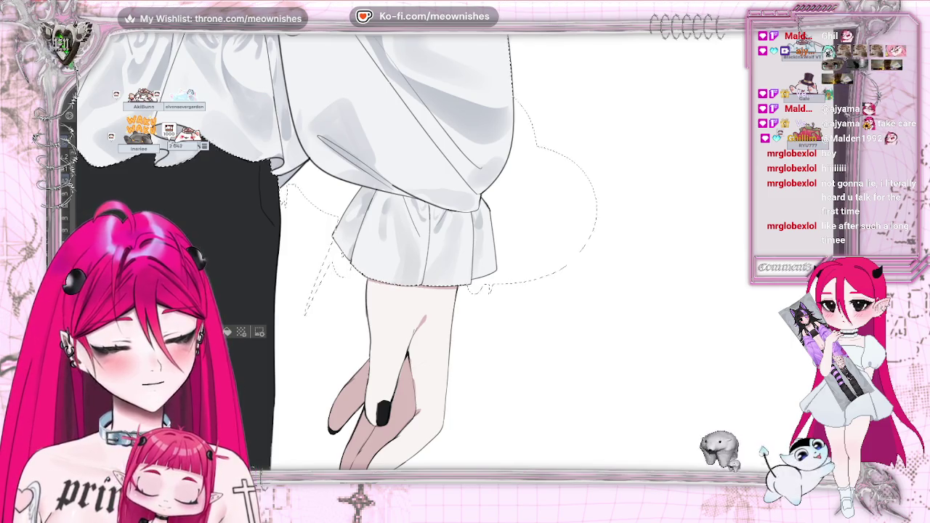
{"action": "scroll", "coordinate": [465, 254], "scroll_direction": "left", "scroll_amount": 5}
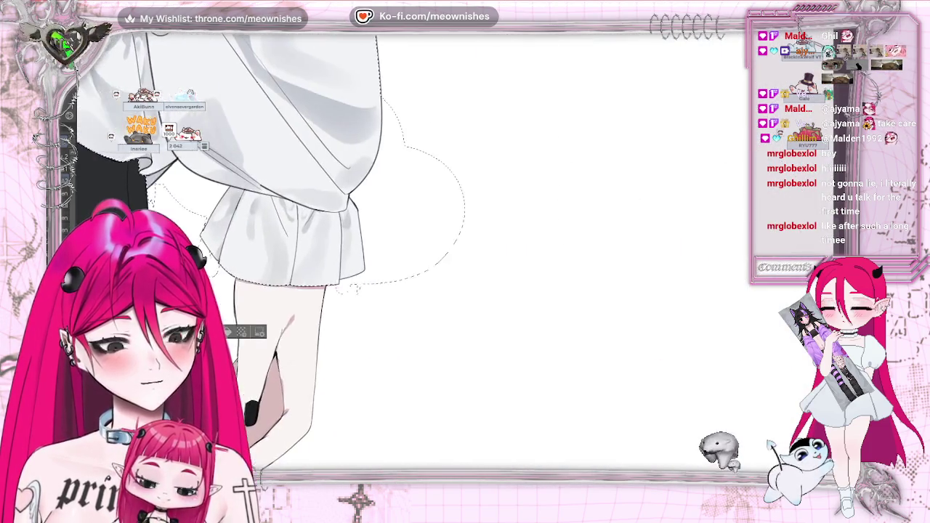
{"action": "key", "text": "h"}
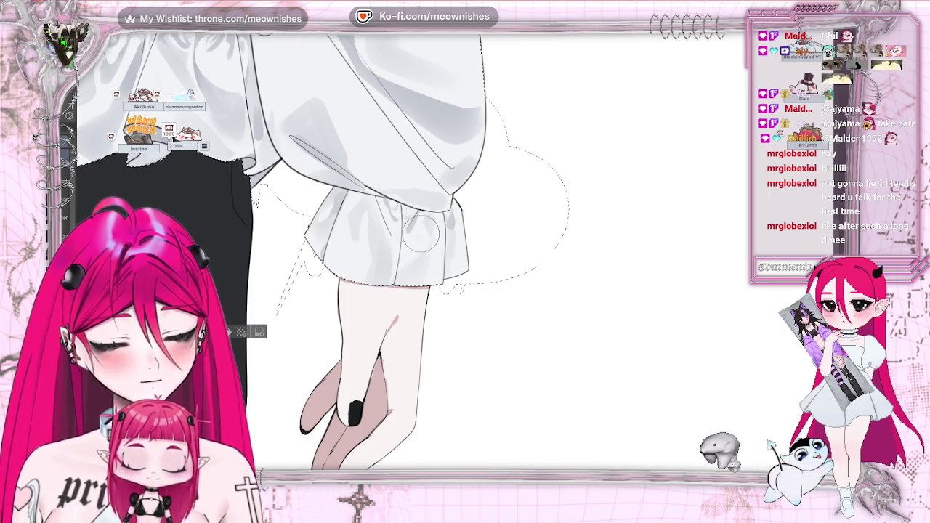
{"action": "scroll", "coordinate": [447, 198], "scroll_direction": "down", "scroll_amount": 2}
{"action": "scroll", "coordinate": [447, 197], "scroll_direction": "down", "scroll_amount": 2}
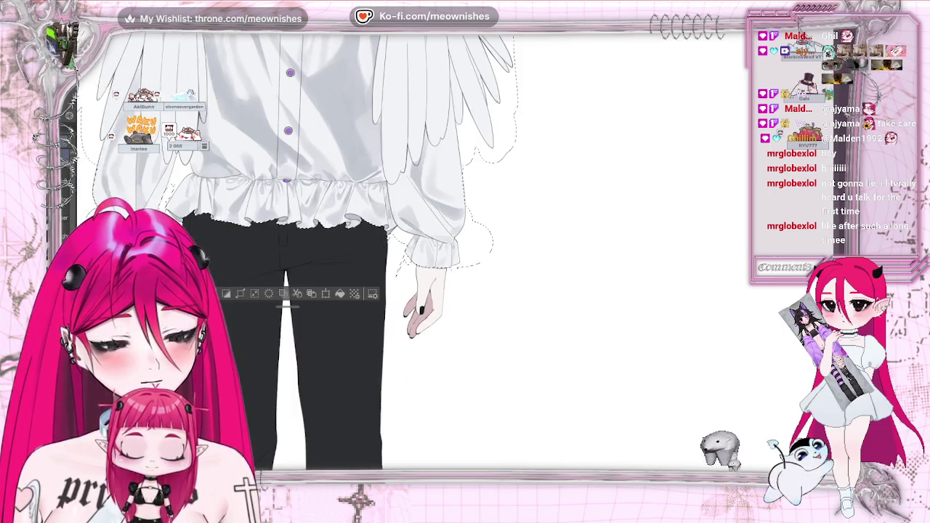
- Zoom in on the ruffled cuff to darken its pleat shadows, checking them in a mirrored view
{"action": "scroll", "coordinate": [447, 198], "scroll_direction": "down", "scroll_amount": 2}
{"action": "scroll", "coordinate": [447, 198], "scroll_direction": "up", "scroll_amount": 2}
{"action": "scroll", "coordinate": [447, 197], "scroll_direction": "up", "scroll_amount": 3}
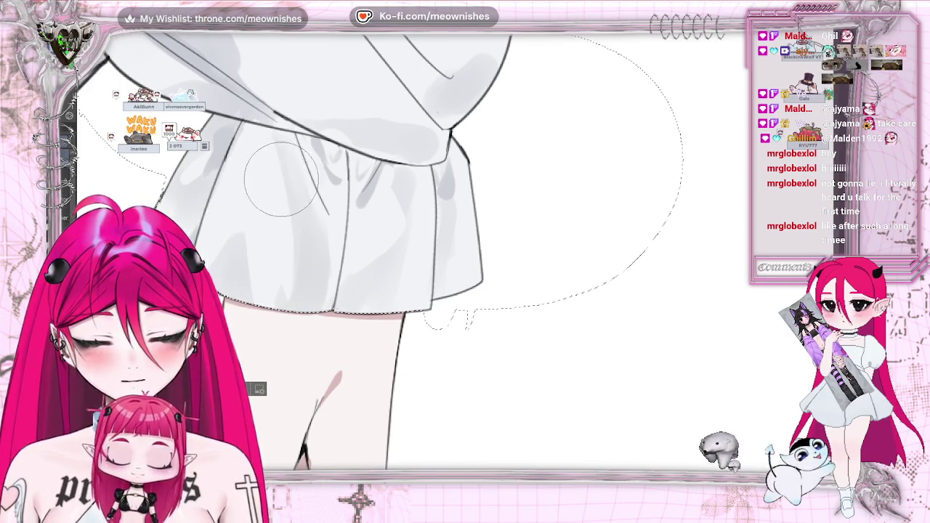
{"action": "scroll", "coordinate": [447, 319], "scroll_direction": "down", "scroll_amount": 2}
{"action": "scroll", "coordinate": [447, 319], "scroll_direction": "down", "scroll_amount": 2}
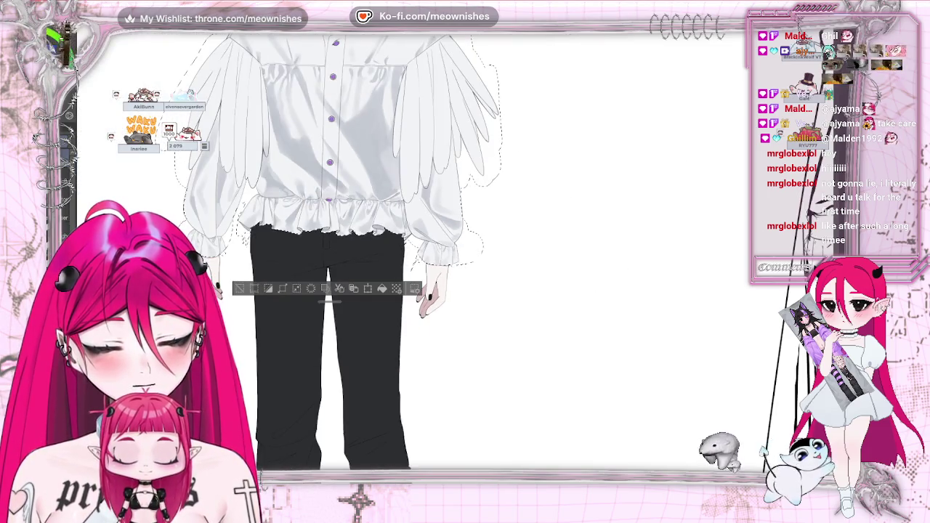
{"action": "scroll", "coordinate": [345, 232], "scroll_direction": "up", "scroll_amount": 2}
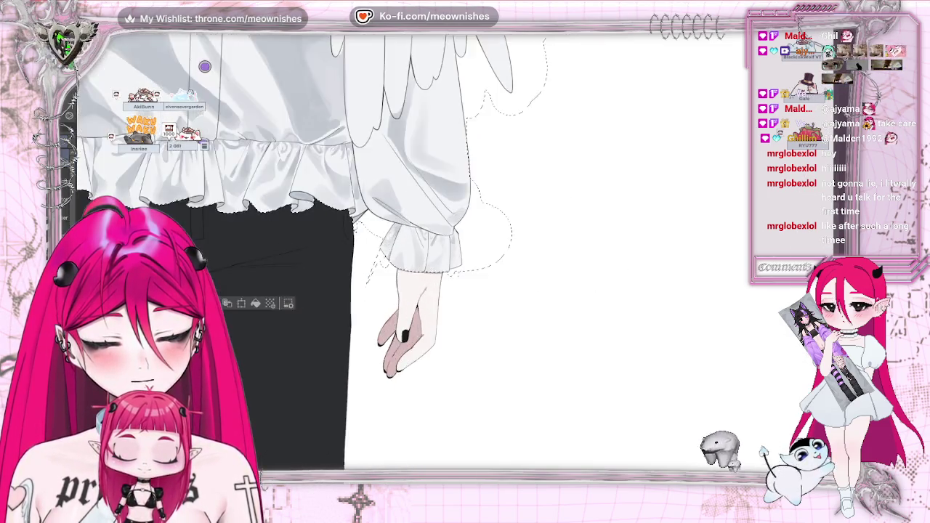
{"action": "scroll", "coordinate": [363, 204], "scroll_direction": "up", "scroll_amount": 2}
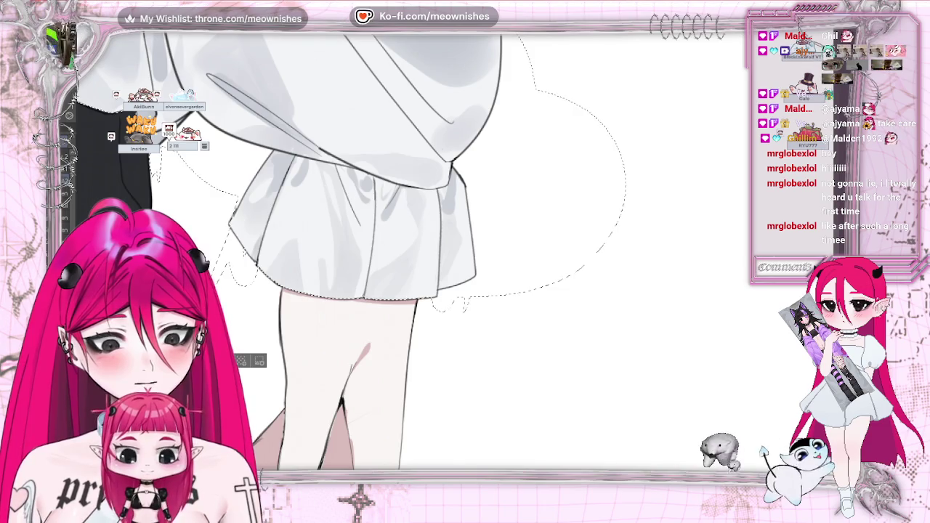
{"action": "scroll", "coordinate": [453, 253], "scroll_direction": "down", "scroll_amount": 2}
{"action": "scroll", "coordinate": [453, 254], "scroll_direction": "down", "scroll_amount": 3}
{"action": "scroll", "coordinate": [454, 253], "scroll_direction": "down", "scroll_amount": 2}
{"action": "scroll", "coordinate": [454, 254], "scroll_direction": "up", "scroll_amount": 3}
{"action": "scroll", "coordinate": [454, 254], "scroll_direction": "up", "scroll_amount": 2}
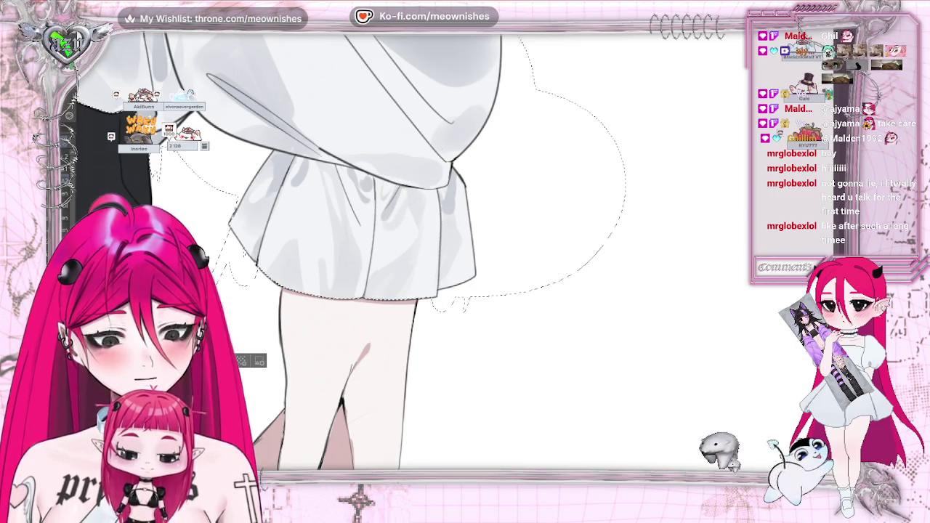
{"action": "key", "text": "h"}
{"action": "key", "text": "h"}
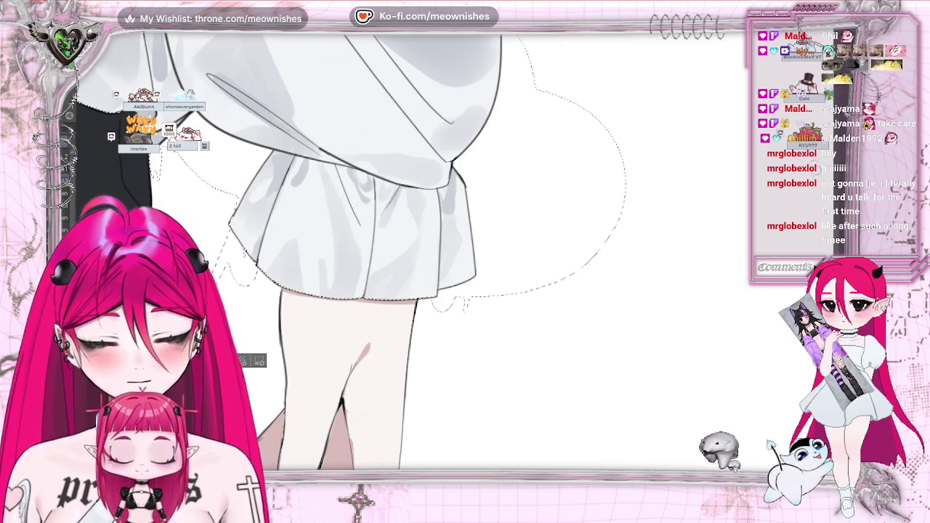
{"action": "scroll", "coordinate": [436, 254], "scroll_direction": "up", "scroll_amount": 5}
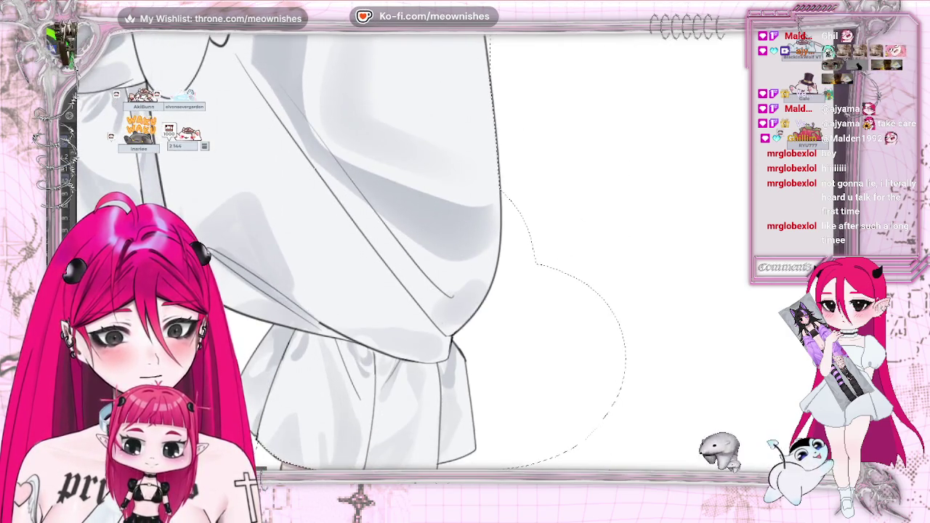
- Pan across to the puffed lower sleeve just above the cuff to add grey fold shading
{"action": "scroll", "coordinate": [304, 262], "scroll_direction": "down", "scroll_amount": 3}
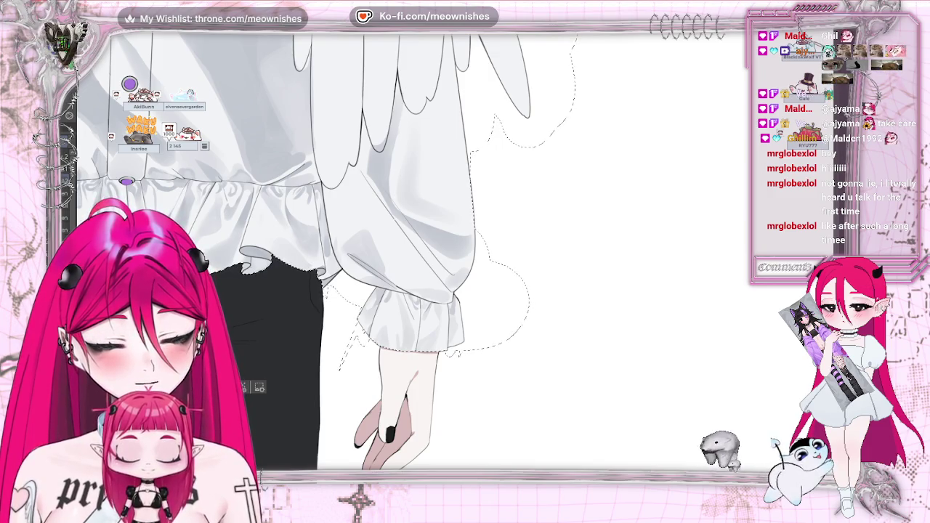
{"action": "scroll", "coordinate": [407, 326], "scroll_direction": "up", "scroll_amount": 2}
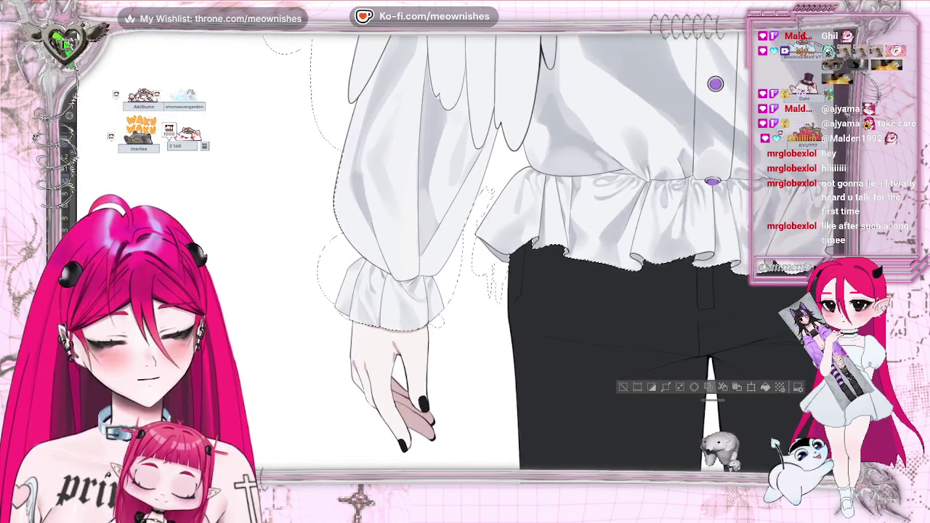
{"action": "scroll", "coordinate": [654, 290], "scroll_direction": "down", "scroll_amount": 2}
{"action": "scroll", "coordinate": [508, 262], "scroll_direction": "left", "scroll_amount": 1}
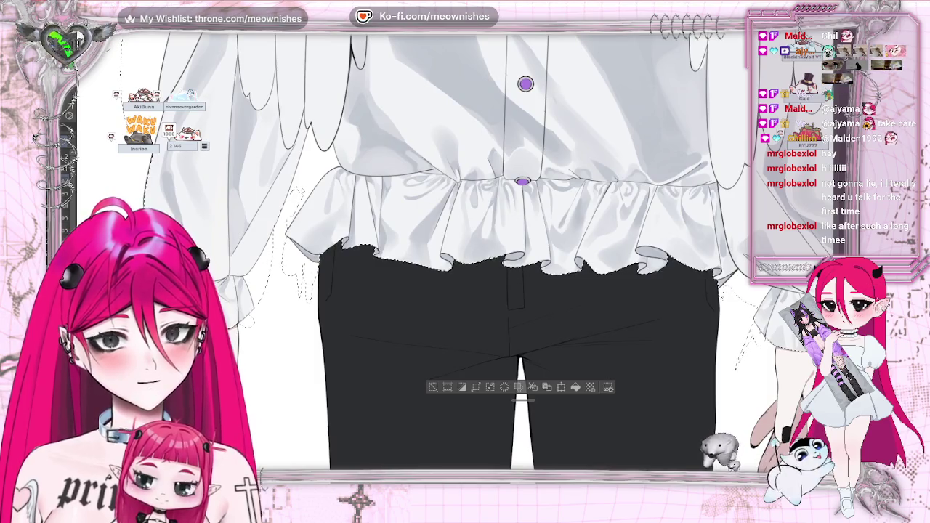
{"action": "scroll", "coordinate": [465, 261], "scroll_direction": "right", "scroll_amount": 5}
{"action": "scroll", "coordinate": [465, 261], "scroll_direction": "right", "scroll_amount": 1}
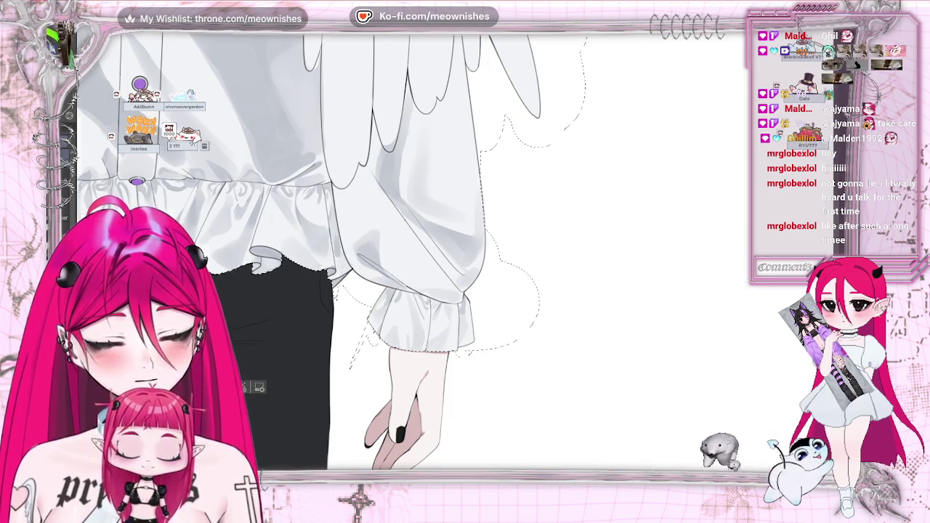
{"action": "scroll", "coordinate": [469, 263], "scroll_direction": "left", "scroll_amount": 3}
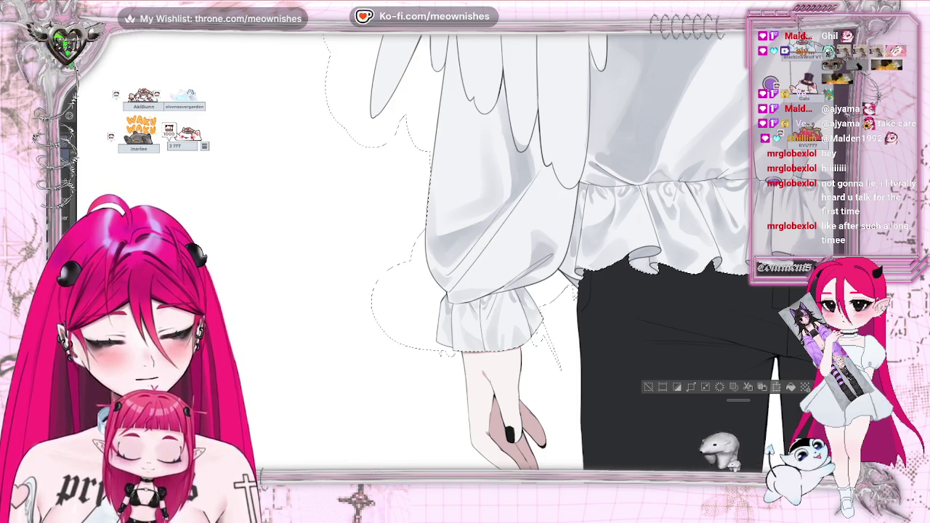
- Check the sleeve shading mirrored, zooming out and back in on the cuff and hand
{"action": "key", "text": "h"}
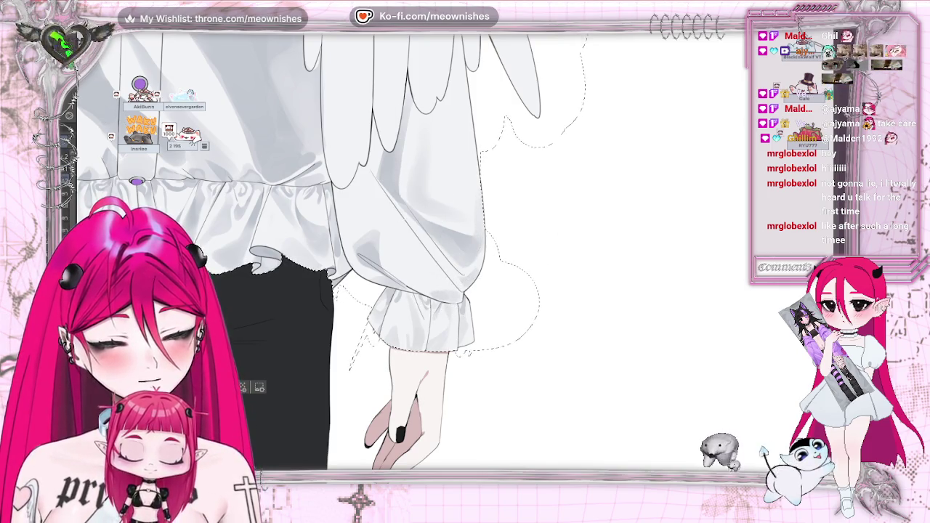
{"action": "key", "text": "h"}
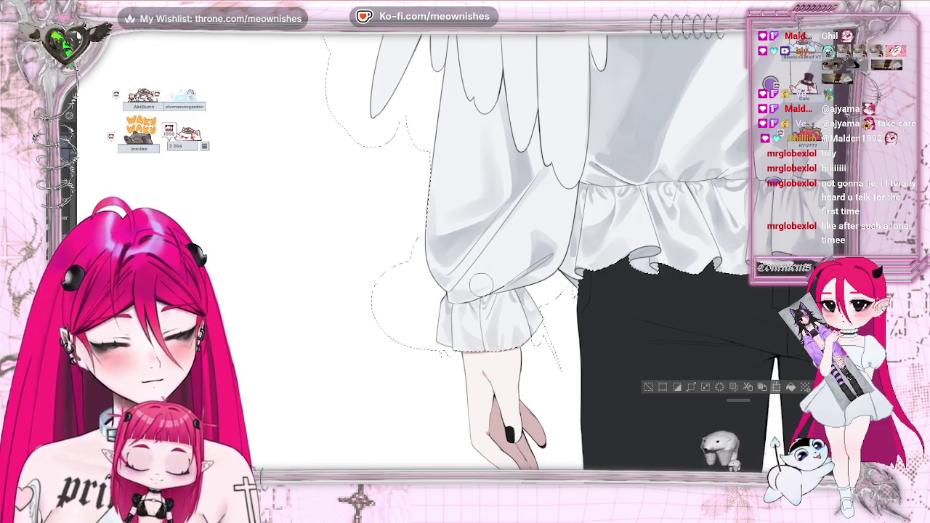
{"action": "key", "text": "h"}
{"action": "key", "text": "ctrl+minus"}
{"action": "key", "text": "ctrl+minus"}
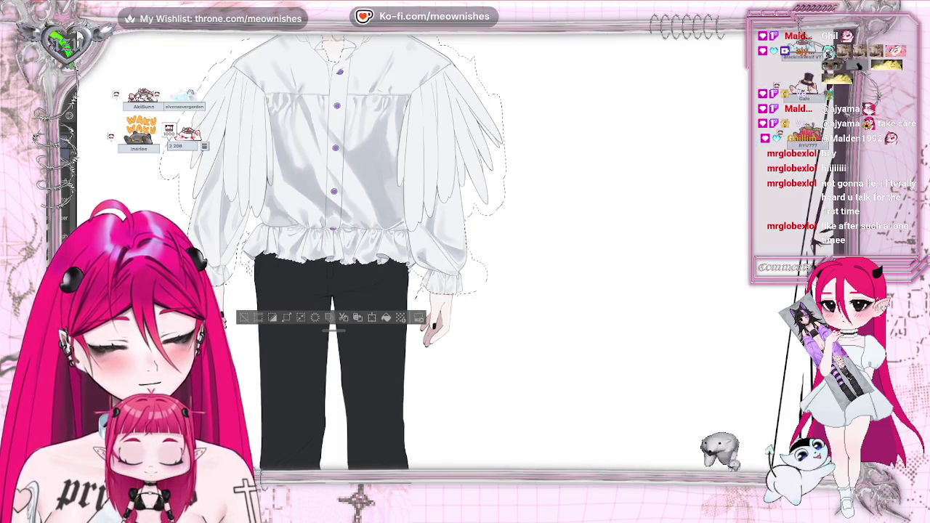
{"action": "key", "text": "ctrl+plus"}
{"action": "key", "text": "ctrl+plus"}
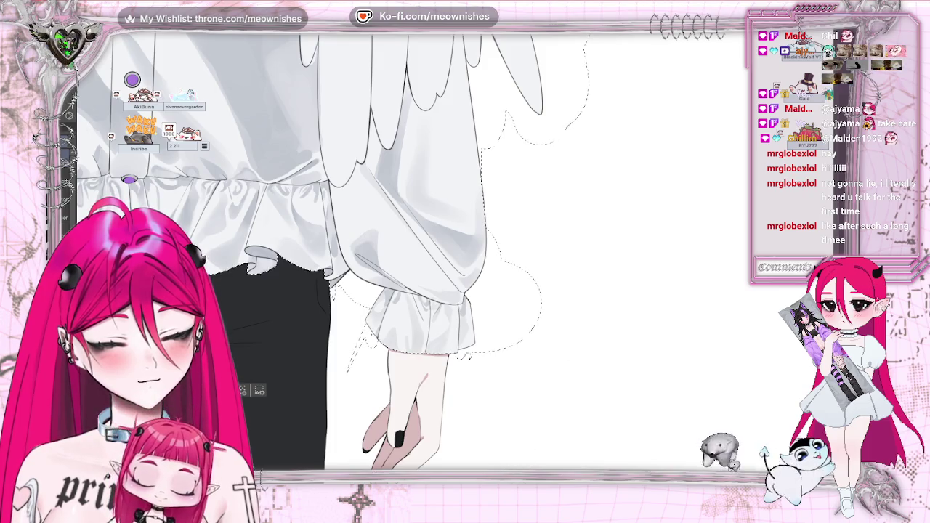
{"action": "key", "text": "ctrl+minus"}
{"action": "key", "text": "h"}
{"action": "key", "text": "h"}
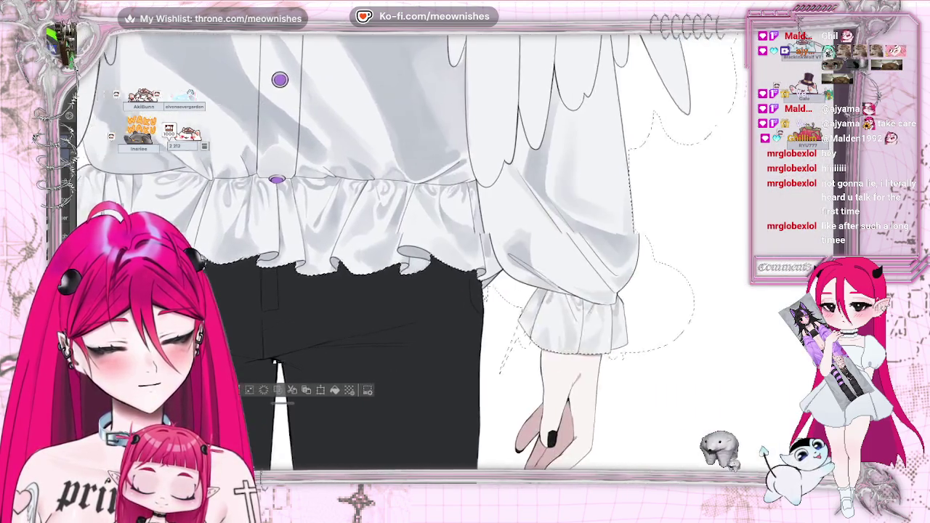
{"action": "key", "text": "ctrl+plus"}
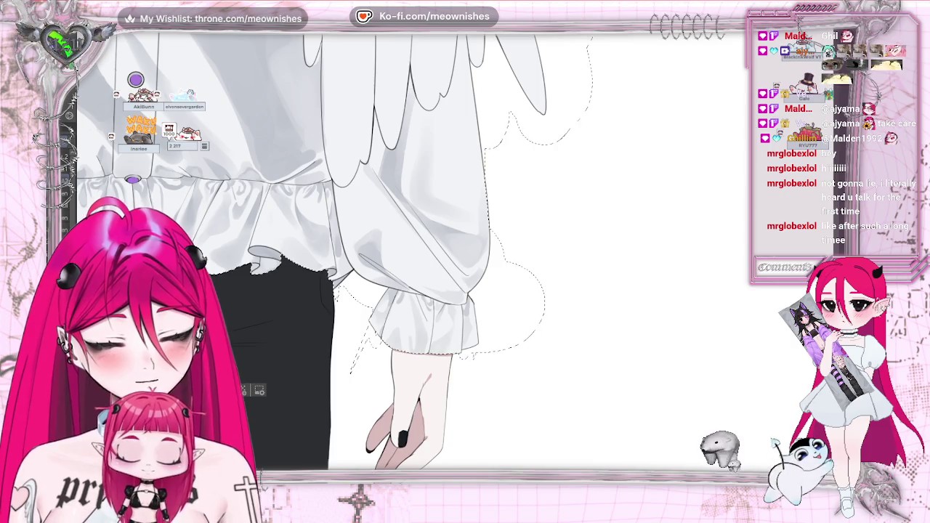
- Compare the sleeve and hand mirrored again, then bring the whole figure into view beside the sketch
{"action": "scroll", "coordinate": [457, 260], "scroll_direction": "down", "scroll_amount": 4}
{"action": "scroll", "coordinate": [457, 260], "scroll_direction": "up", "scroll_amount": 3}
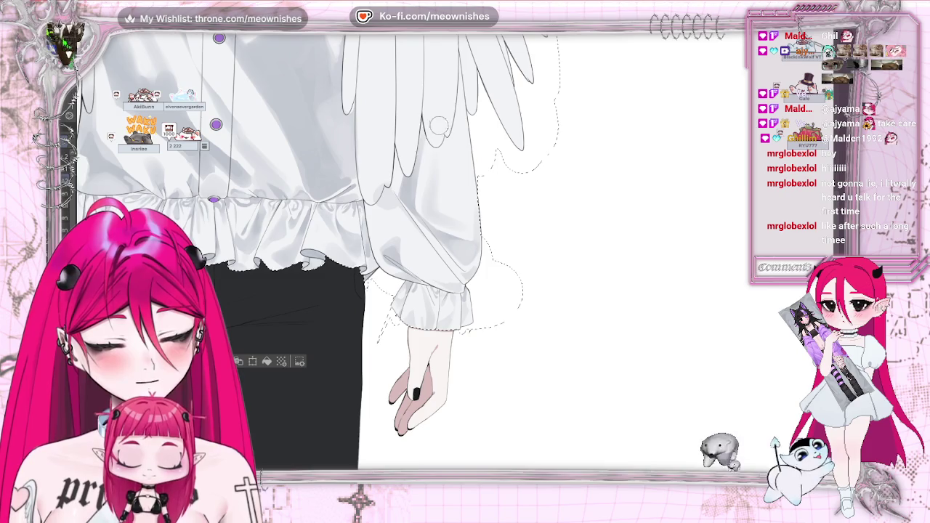
{"action": "key", "text": "h"}
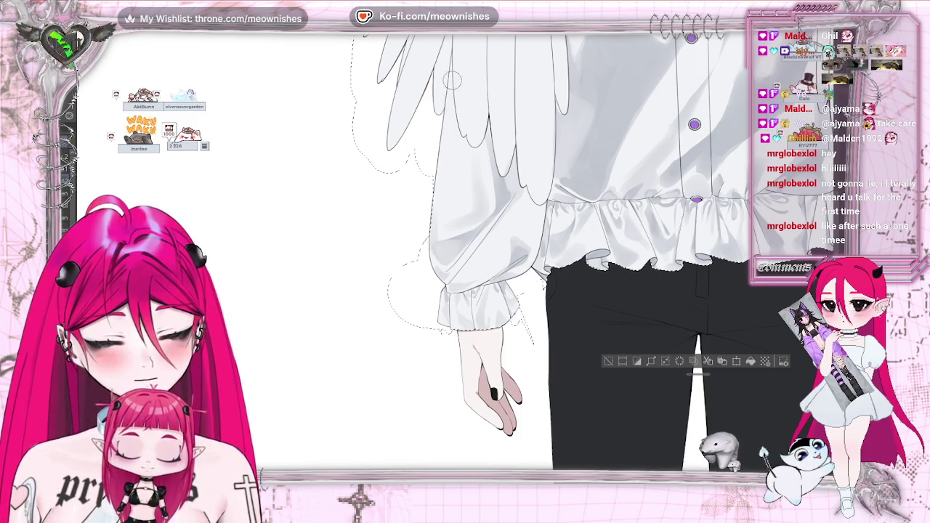
{"action": "key", "text": "h"}
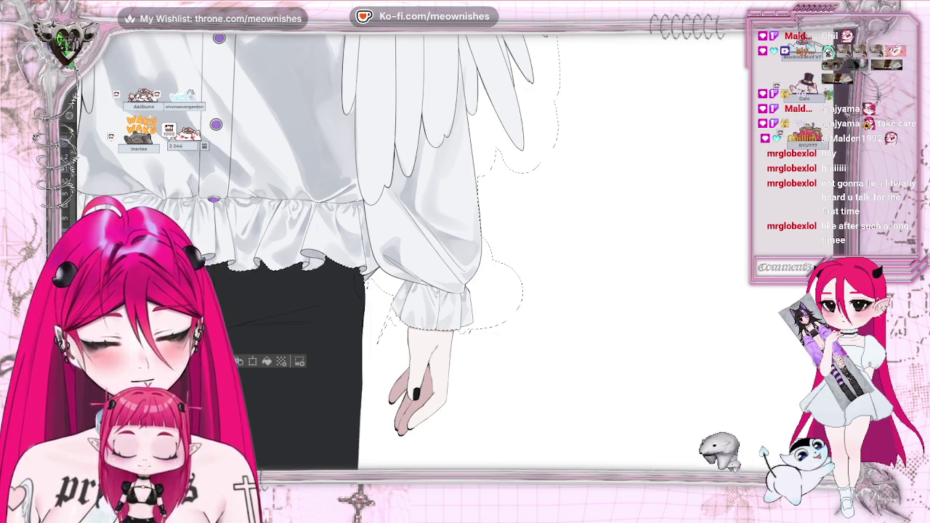
{"action": "scroll", "coordinate": [407, 291], "scroll_direction": "down", "scroll_amount": 3}
{"action": "scroll", "coordinate": [406, 291], "scroll_direction": "down", "scroll_amount": 3}
{"action": "scroll", "coordinate": [451, 305], "scroll_direction": "up", "scroll_amount": 5}
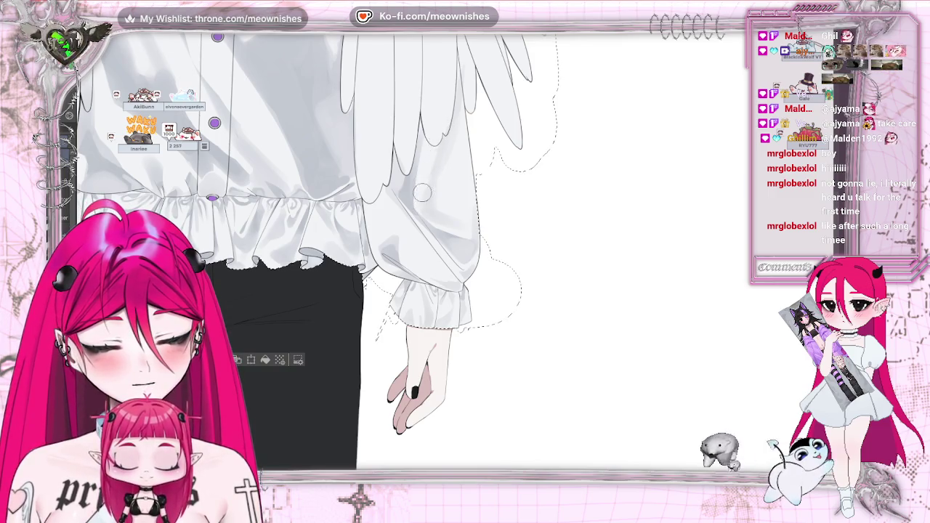
{"action": "key", "text": "h"}
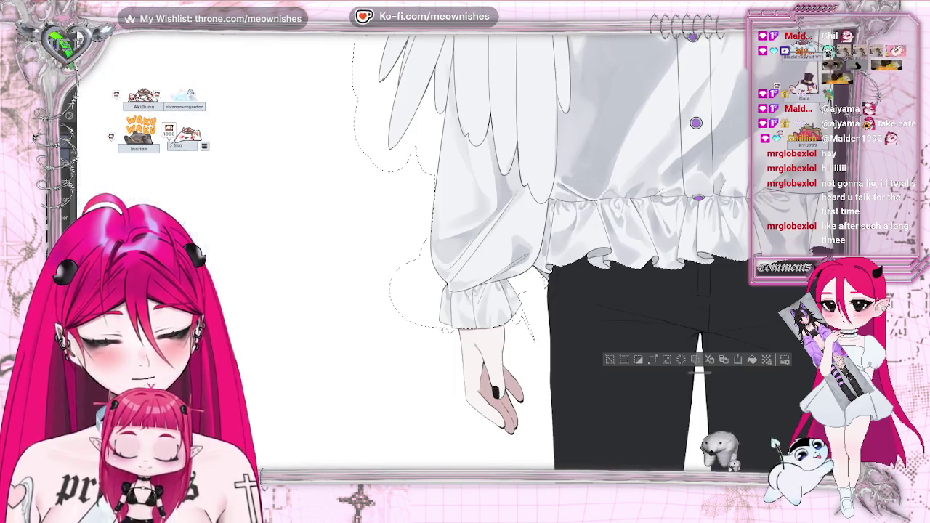
{"action": "key", "text": "h"}
{"action": "scroll", "coordinate": [465, 269], "scroll_direction": "down", "scroll_amount": 5}
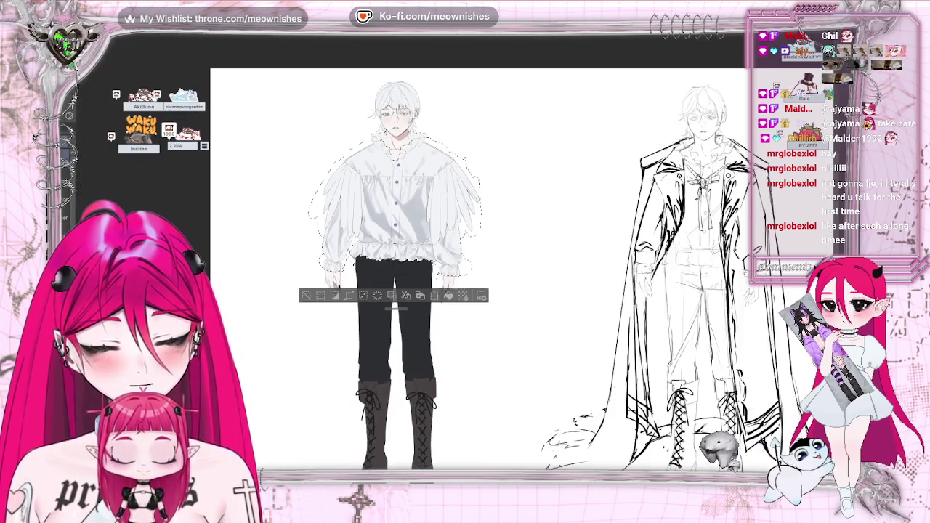
- Zoom in and pan to the two-tier ruffled hem, both cuffs and black trousers
{"action": "scroll", "coordinate": [465, 262], "scroll_direction": "up", "scroll_amount": 3}
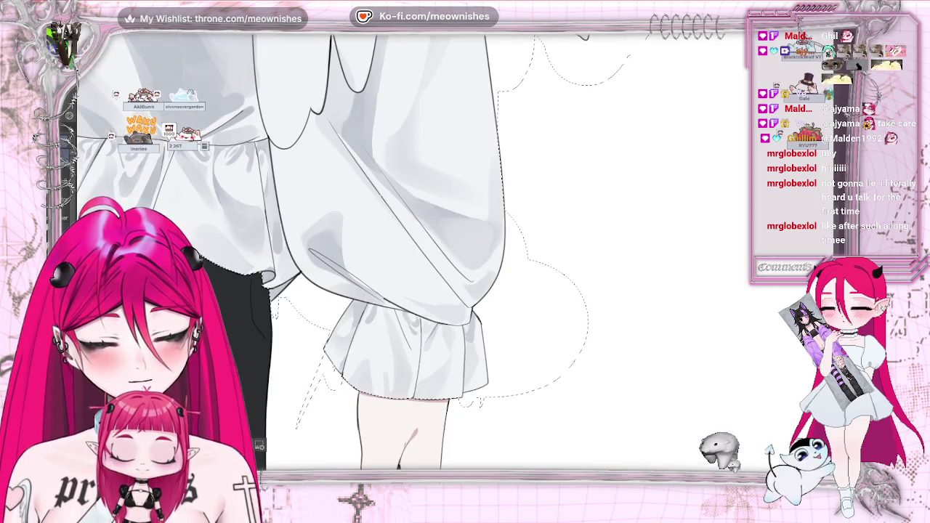
{"action": "scroll", "coordinate": [407, 247], "scroll_direction": "down", "scroll_amount": 3}
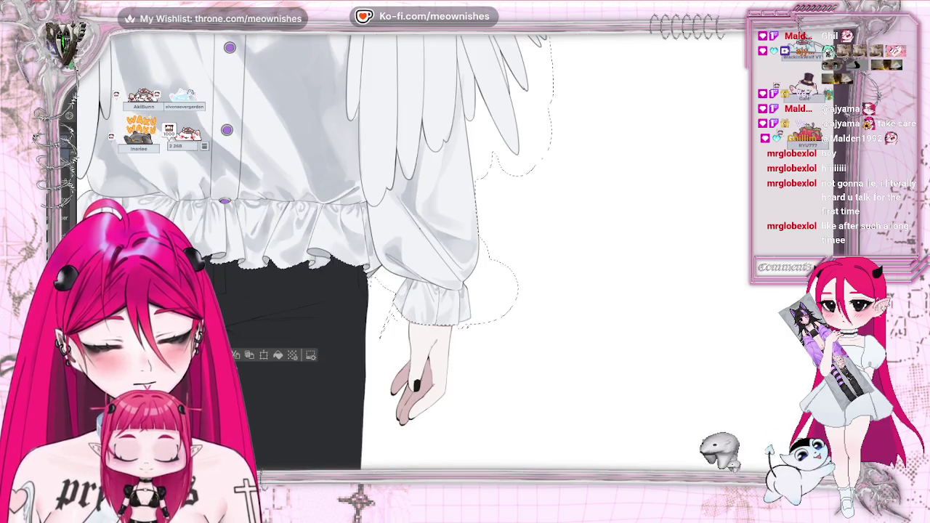
{"action": "scroll", "coordinate": [509, 247], "scroll_direction": "up", "scroll_amount": 2}
{"action": "scroll", "coordinate": [384, 416], "scroll_direction": "right", "scroll_amount": 2}
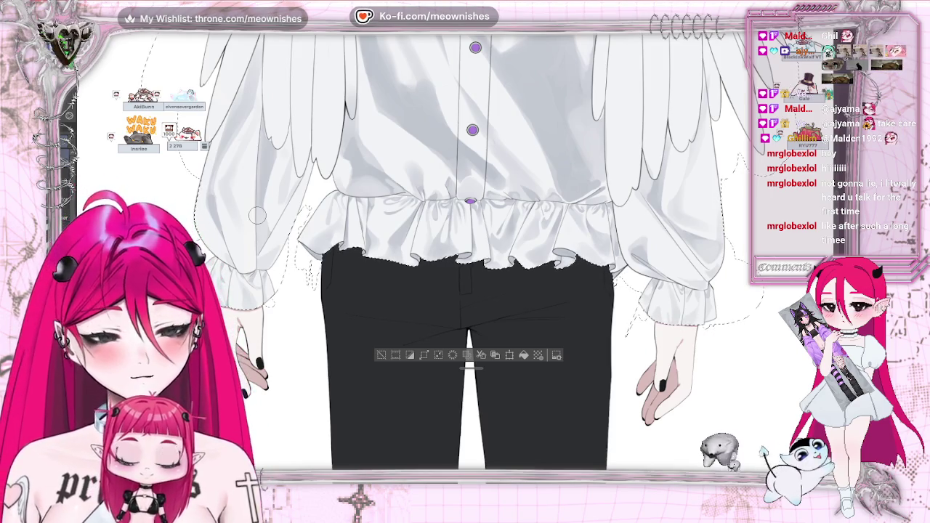
- Pan up to the collar and top button and check the shirt in a mirrored view
{"action": "scroll", "coordinate": [257, 215], "scroll_direction": "up", "scroll_amount": 5}
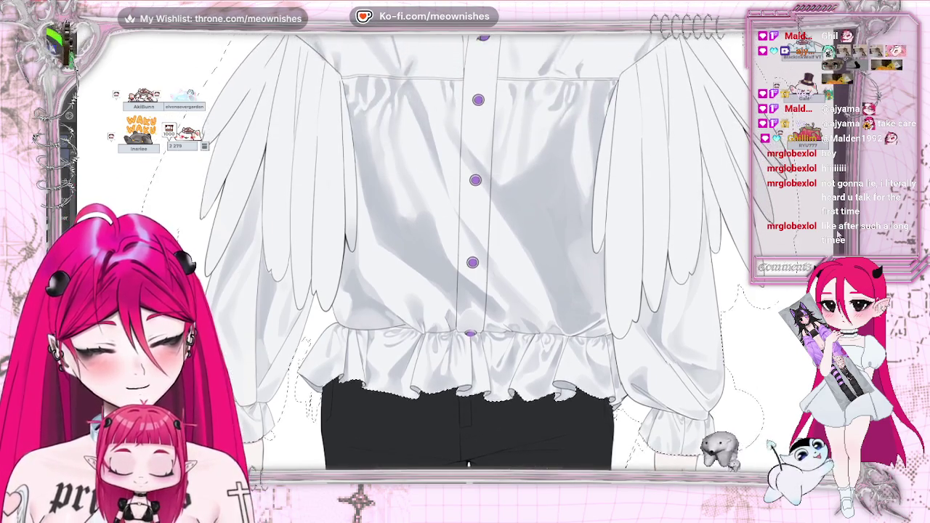
{"action": "scroll", "coordinate": [257, 215], "scroll_direction": "up", "scroll_amount": 4}
{"action": "scroll", "coordinate": [257, 215], "scroll_direction": "up", "scroll_amount": 3}
{"action": "scroll", "coordinate": [258, 215], "scroll_direction": "up", "scroll_amount": 1}
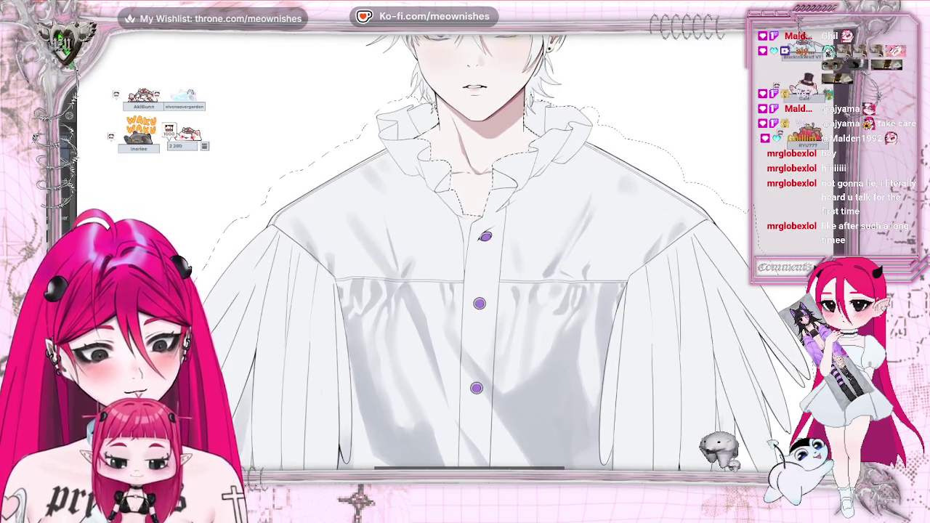
{"action": "scroll", "coordinate": [252, 277], "scroll_direction": "up", "scroll_amount": 2}
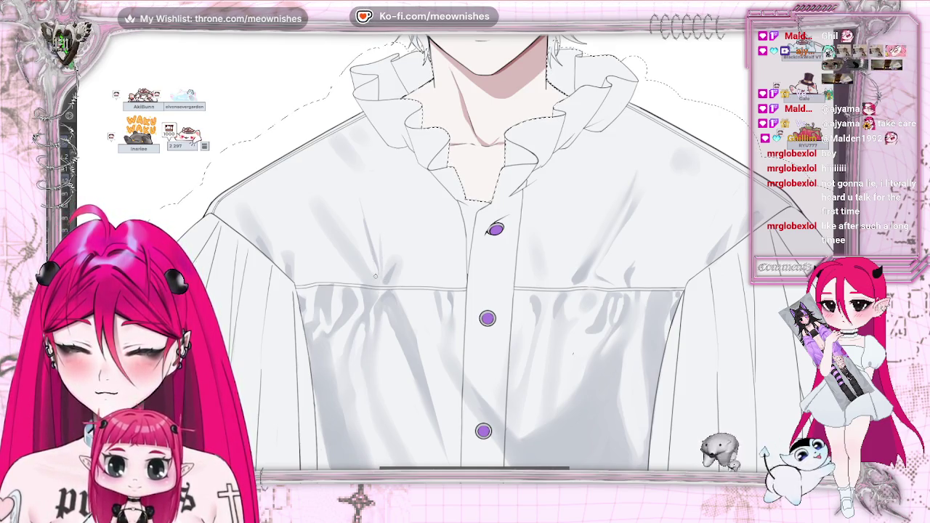
{"action": "key", "text": "h"}
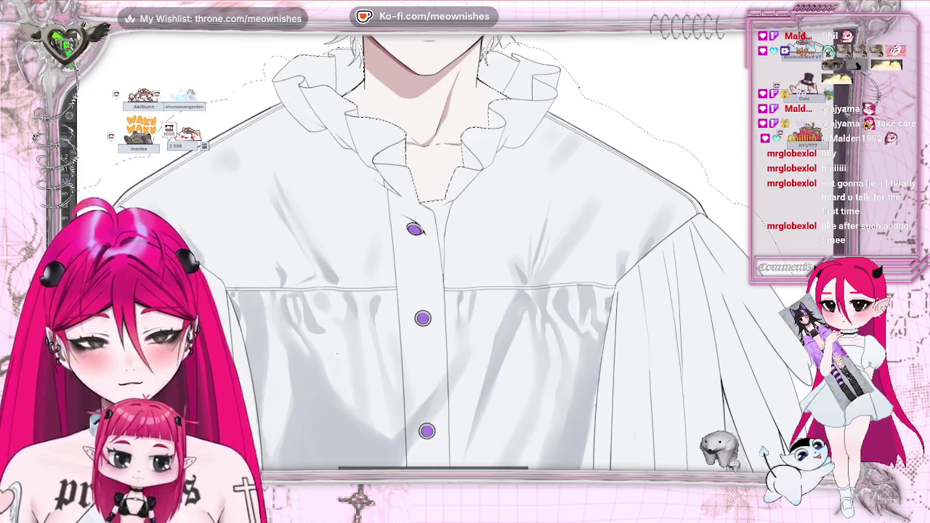
{"action": "key", "text": "h"}
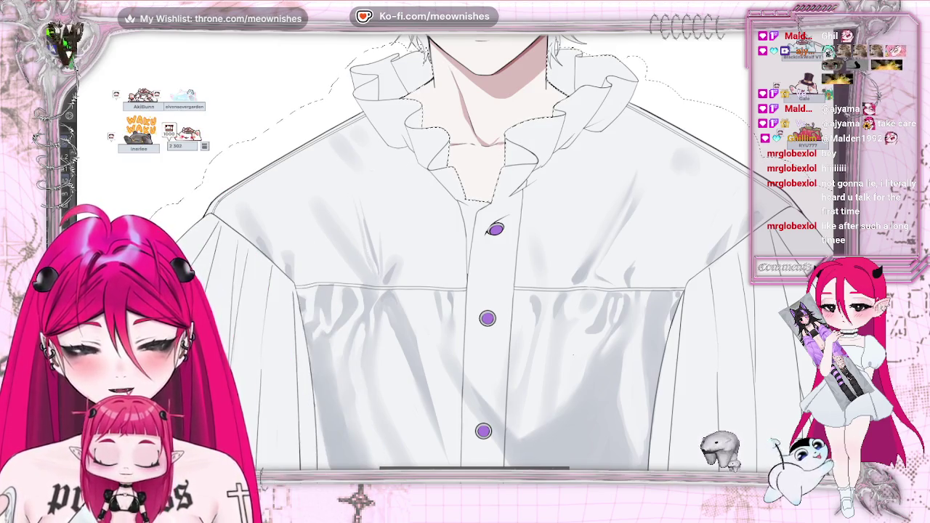
- Compare against the whole figure, return to the shirt close-up and make the brush smaller
{"action": "key", "text": "ctrl+minus"}
{"action": "key", "text": "ctrl+minus"}
{"action": "key", "text": "ctrl+plus"}
{"action": "key", "text": "ctrl+plus"}
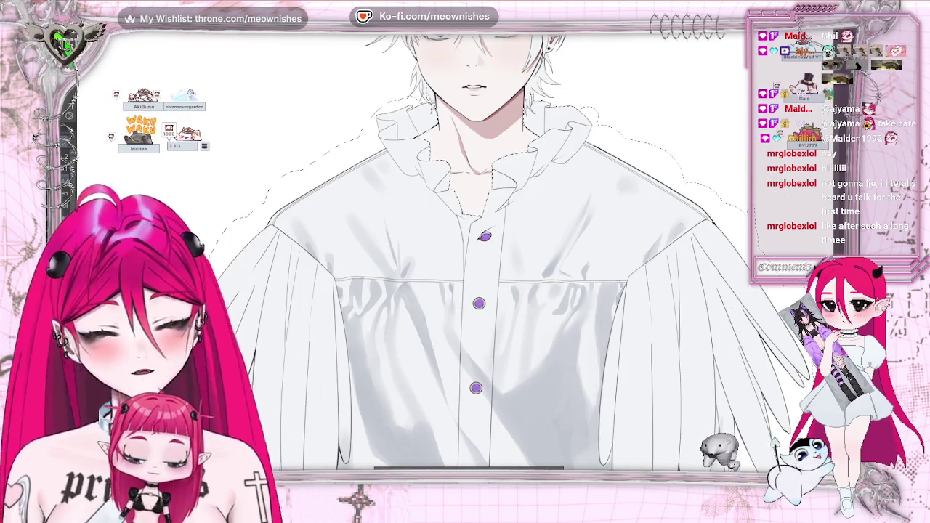
{"action": "key", "text": "ctrl+plus"}
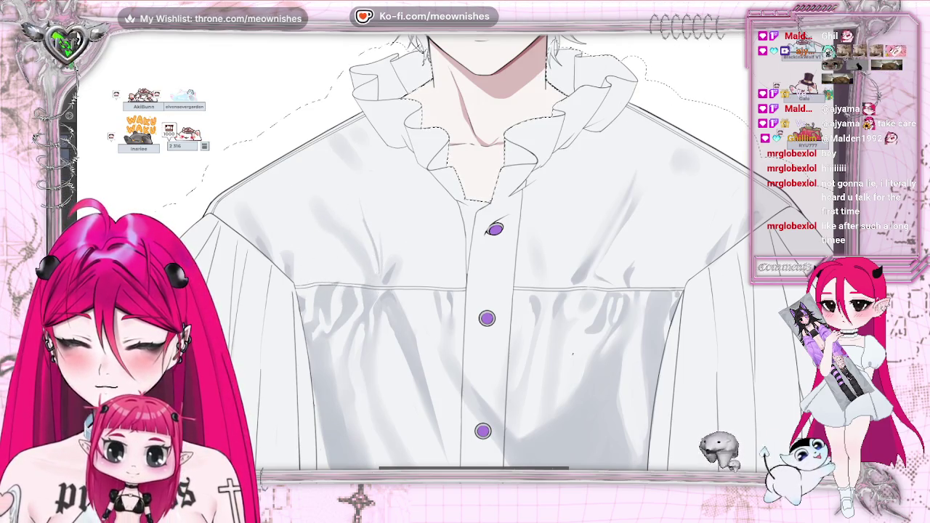
{"action": "key", "text": "ctrl+minus"}
{"action": "key", "text": "ctrl+plus"}
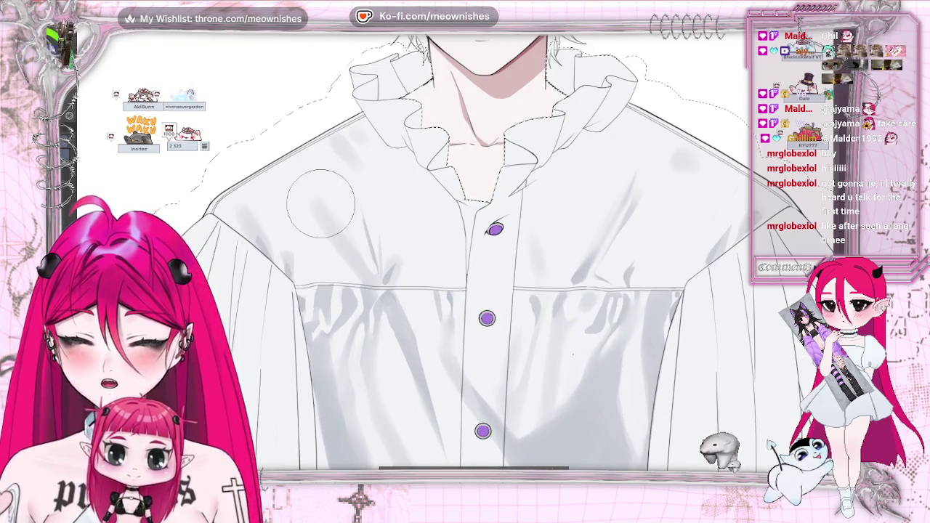
{"action": "key", "text": "bracketleft"}
{"action": "key", "text": "bracketleft"}
{"action": "key", "text": "bracketleft"}
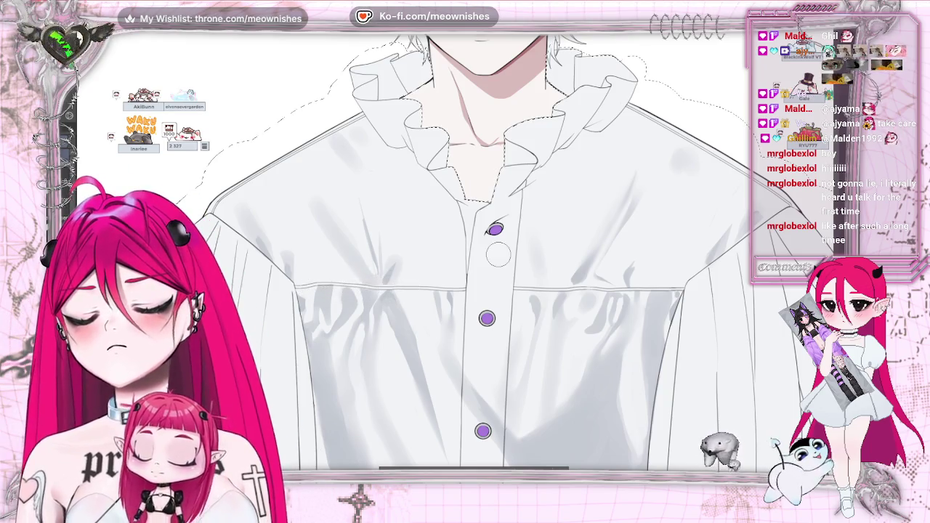
{"action": "scroll", "coordinate": [498, 254], "scroll_direction": "up", "scroll_amount": 2}
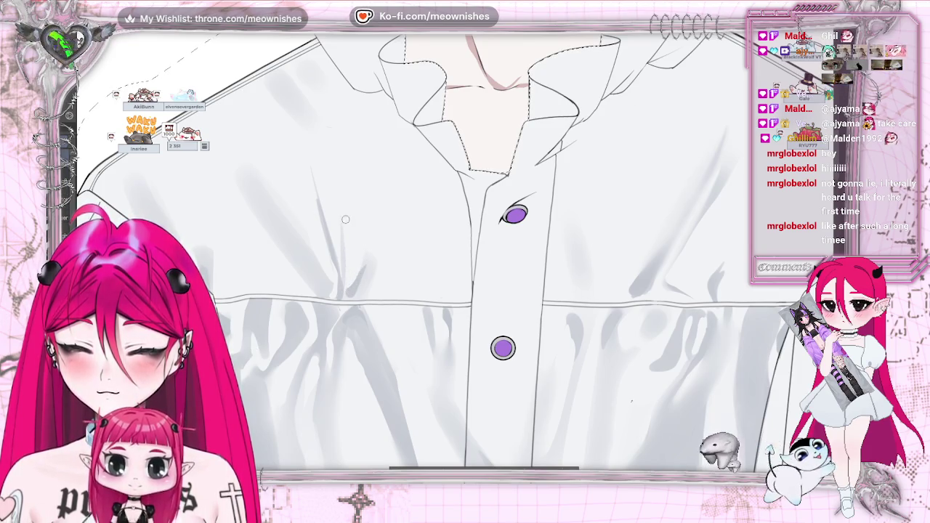
{"action": "scroll", "coordinate": [465, 251], "scroll_direction": "down", "scroll_amount": 3}
{"action": "scroll", "coordinate": [465, 251], "scroll_direction": "down", "scroll_amount": 2}
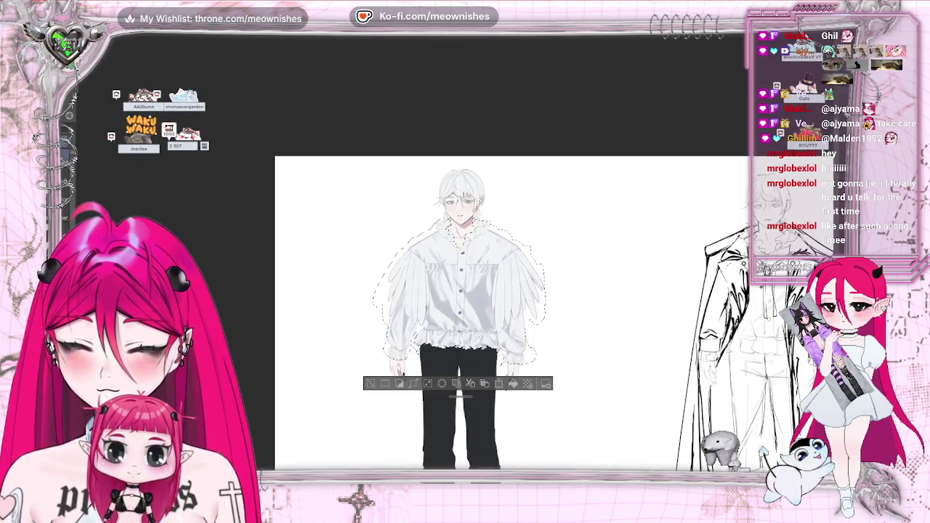
- Zoom and pan around the blouse front just below the yoke seam
{"action": "scroll", "coordinate": [465, 251], "scroll_direction": "up", "scroll_amount": 3}
{"action": "scroll", "coordinate": [465, 251], "scroll_direction": "up", "scroll_amount": 2}
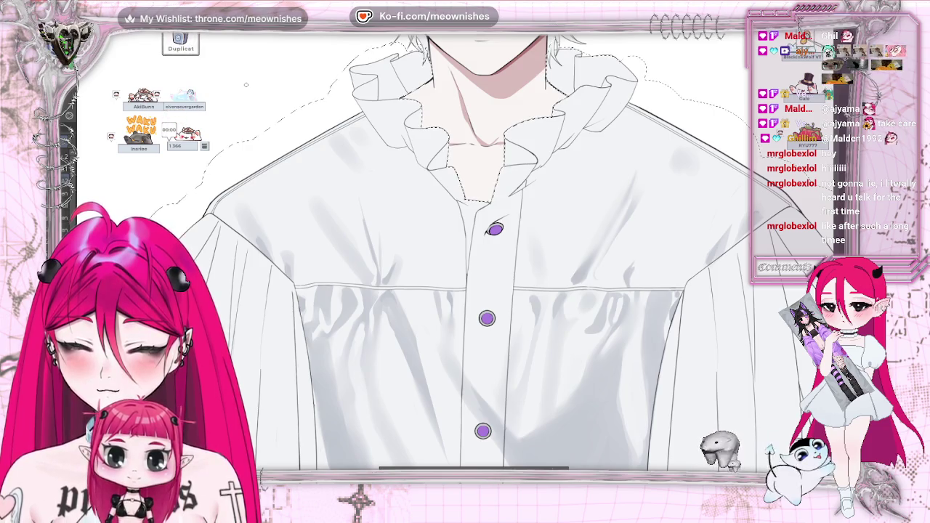
{"action": "scroll", "coordinate": [670, 272], "scroll_direction": "up", "scroll_amount": 2}
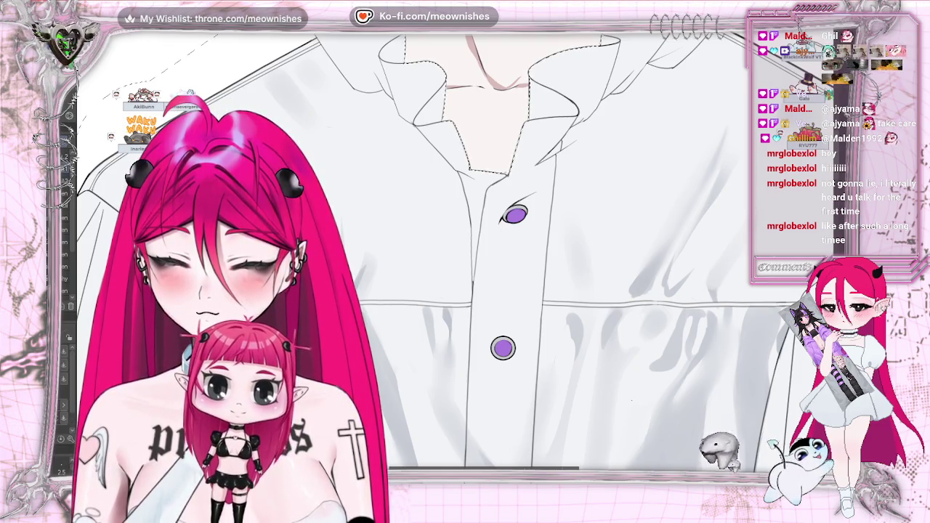
{"action": "scroll", "coordinate": [453, 277], "scroll_direction": "down", "scroll_amount": 3}
{"action": "scroll", "coordinate": [453, 277], "scroll_direction": "down", "scroll_amount": 3}
{"action": "scroll", "coordinate": [451, 283], "scroll_direction": "up", "scroll_amount": 6}
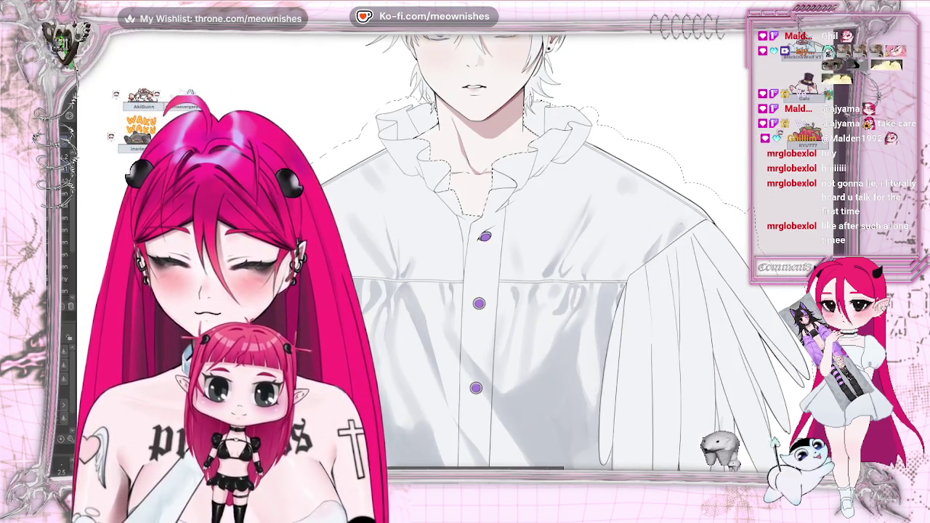
{"action": "scroll", "coordinate": [453, 256], "scroll_direction": "up", "scroll_amount": 2}
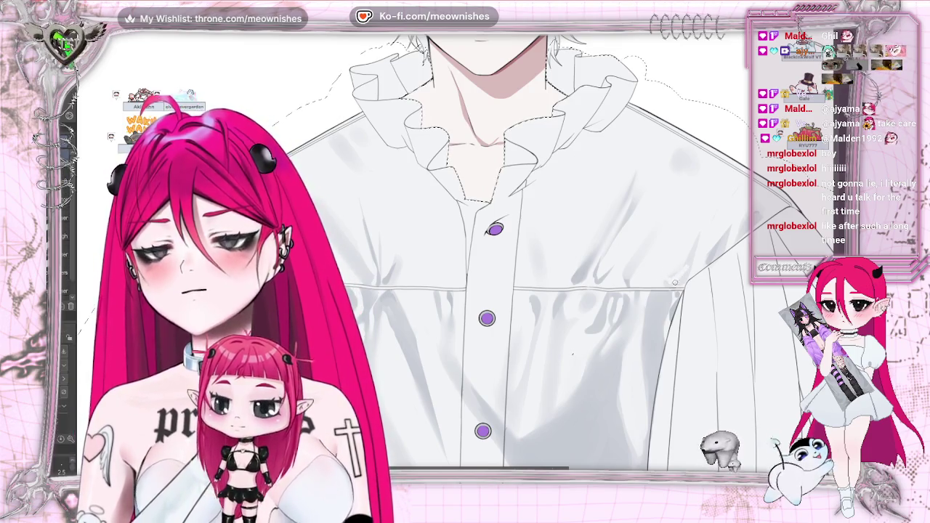
- Compare the whole character with the sketch, then return to a close-up of the shirt chest
{"action": "key", "text": "ctrl+0"}
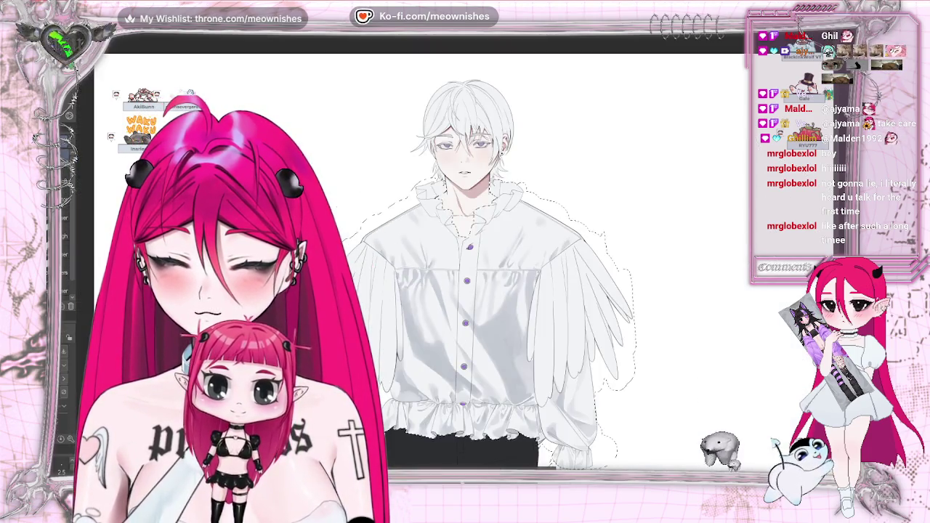
{"action": "key", "text": "ctrl+plus"}
{"action": "key", "text": "ctrl+plus"}
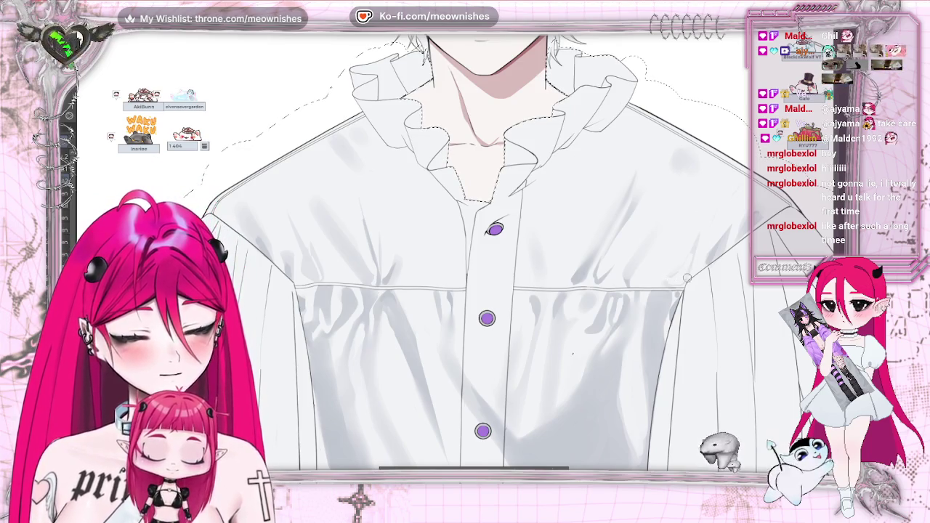
{"action": "key", "text": "ctrl+0"}
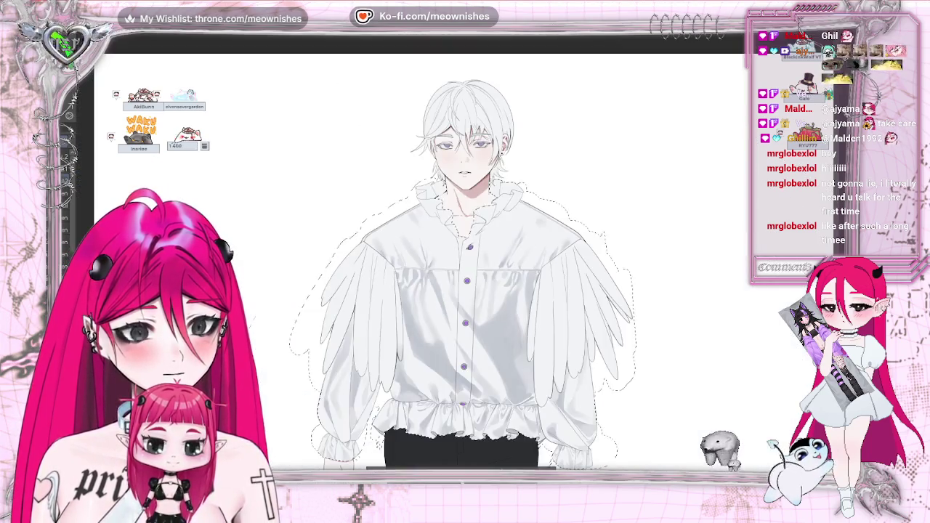
{"action": "key", "text": "ctrl+minus"}
{"action": "key", "text": "ctrl+plus"}
{"action": "key", "text": "ctrl+plus"}
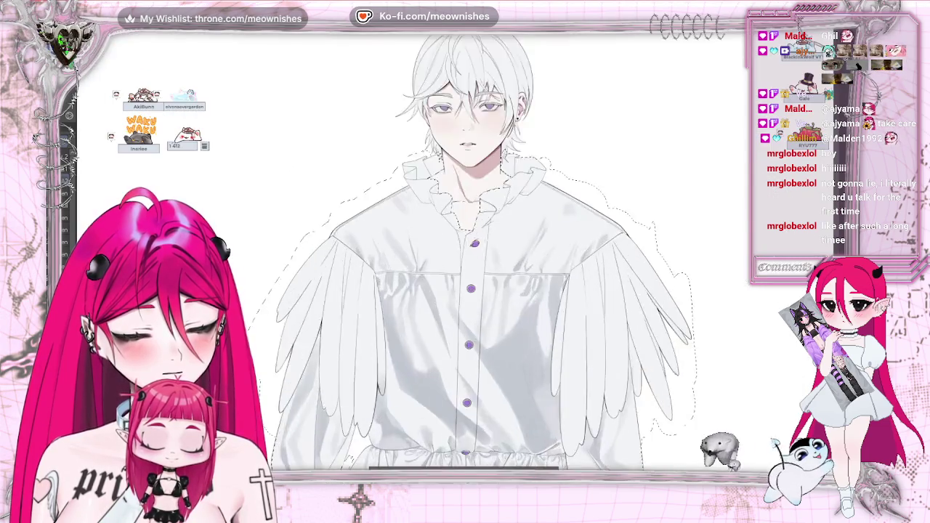
{"action": "key", "text": "ctrl+plus"}
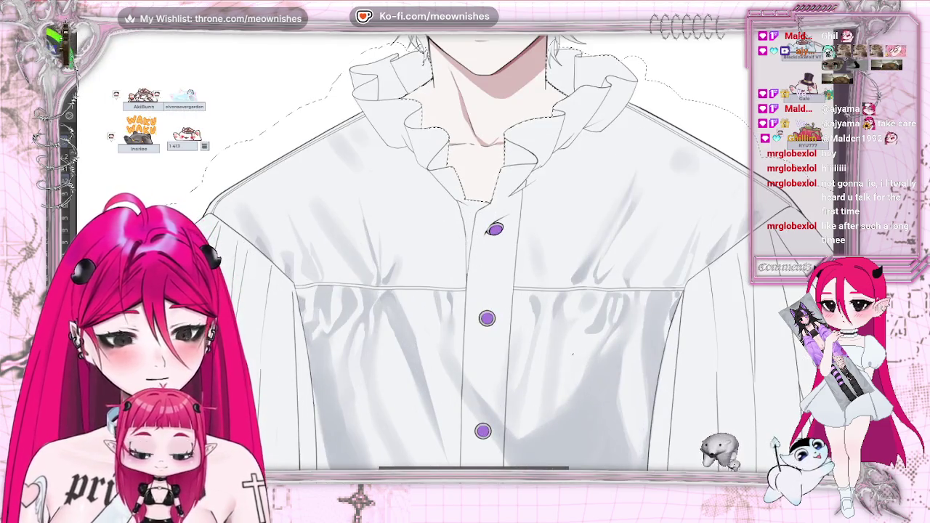
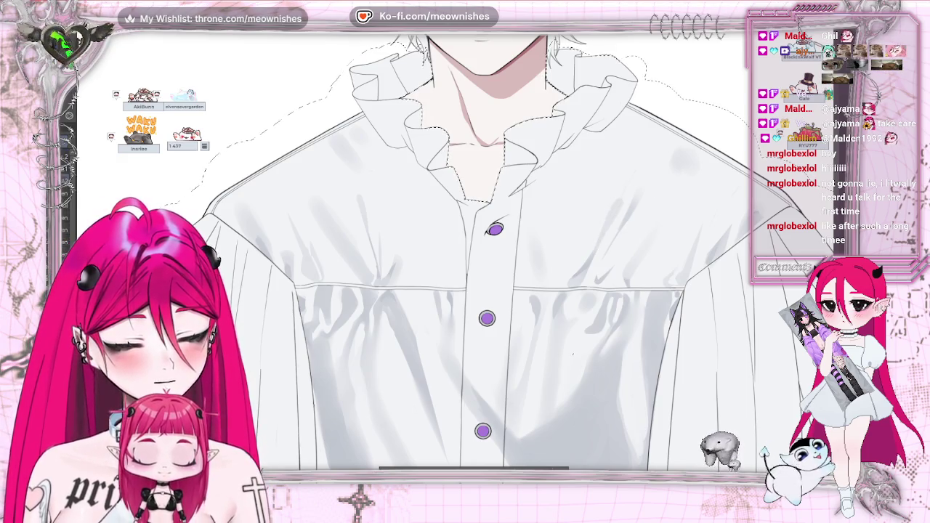
- Fit the whole character on screen, then zoom out and back in on the canvas
{"action": "key", "text": "ctrl+0"}
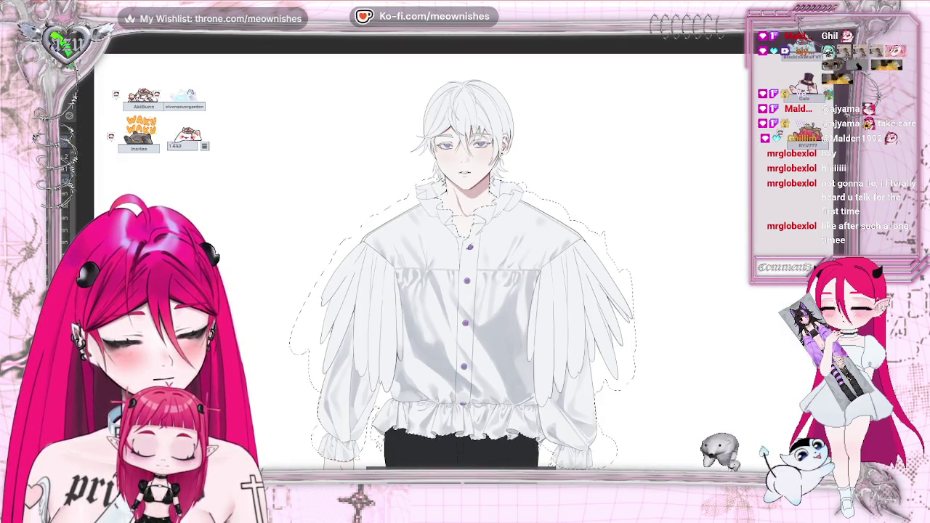
{"action": "scroll", "coordinate": [450, 277], "scroll_direction": "down", "scroll_amount": 2}
{"action": "scroll", "coordinate": [451, 276], "scroll_direction": "down", "scroll_amount": 3}
{"action": "scroll", "coordinate": [450, 276], "scroll_direction": "up", "scroll_amount": 4}
{"action": "scroll", "coordinate": [465, 276], "scroll_direction": "up", "scroll_amount": 2}
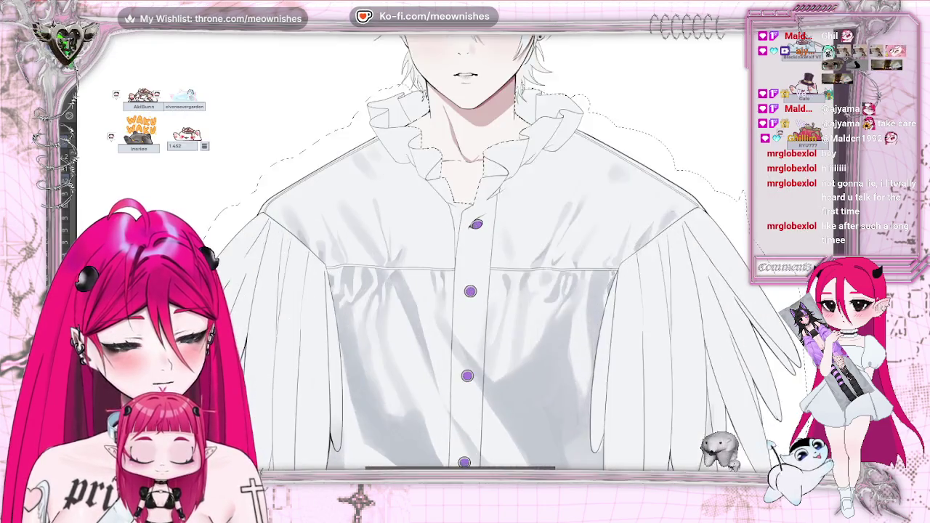
{"action": "scroll", "coordinate": [465, 276], "scroll_direction": "up", "scroll_amount": 1}
{"action": "scroll", "coordinate": [465, 276], "scroll_direction": "up", "scroll_amount": 1}
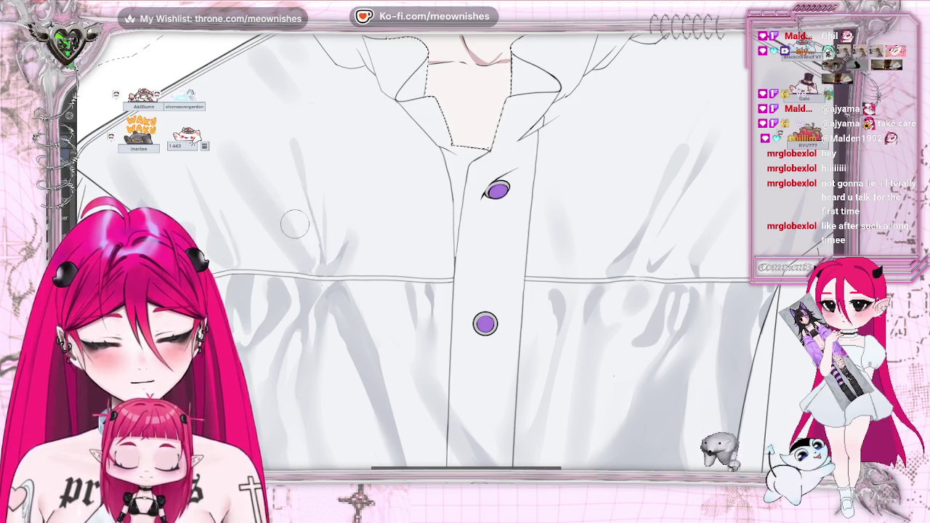
- View the whole winged figure, then zoom in on the collar and buttons
{"action": "key", "text": "ctrl+0"}
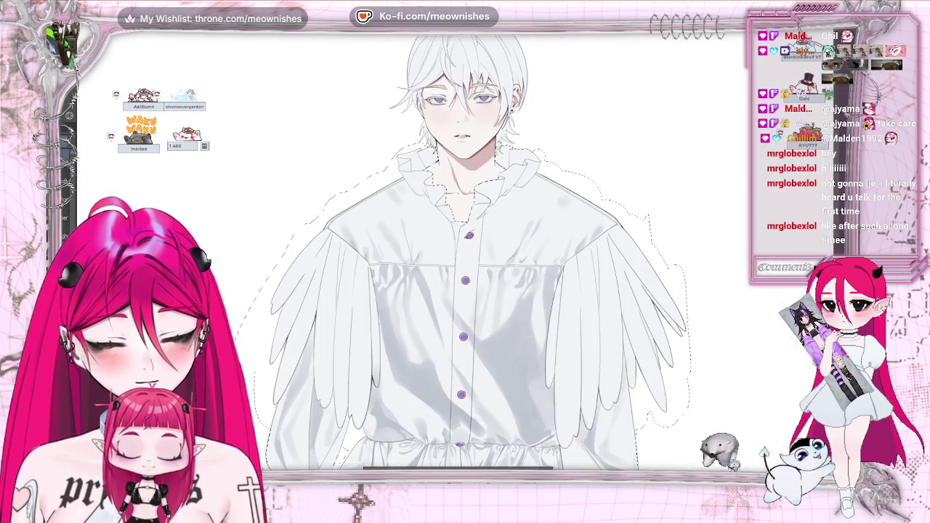
{"action": "key", "text": "ctrl+plus"}
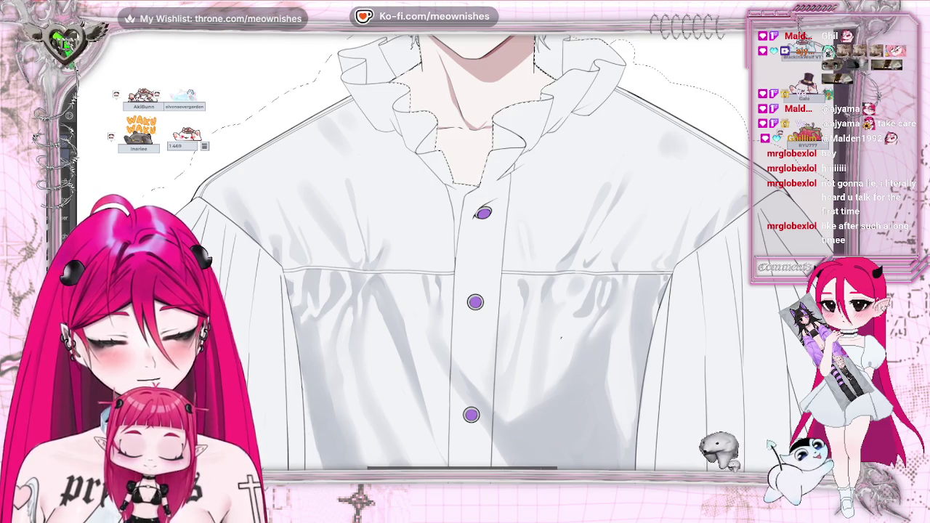
{"action": "key", "text": "ctrl+0"}
{"action": "key", "text": "ctrl+plus"}
{"action": "key", "text": "ctrl+plus"}
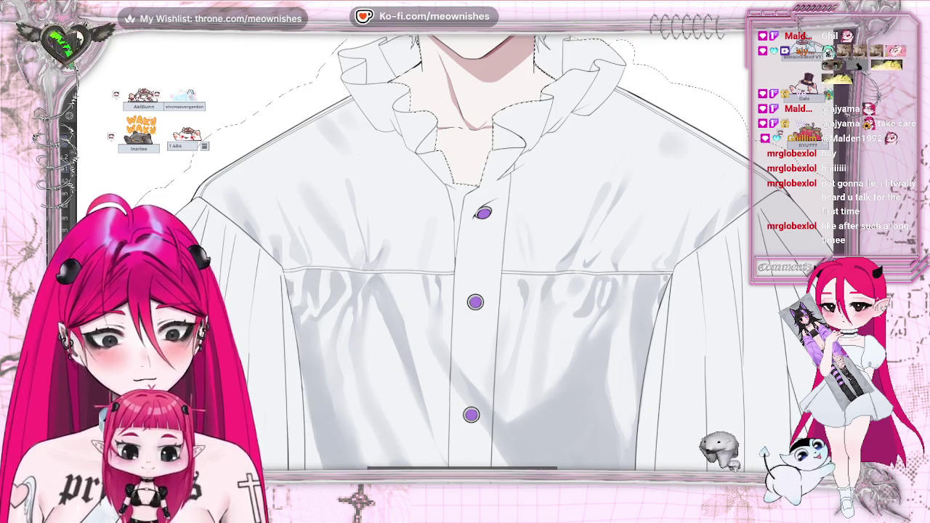
- Zoom in and out around the shirt close-up to inspect its shading
{"action": "scroll", "coordinate": [454, 258], "scroll_direction": "up", "scroll_amount": 2}
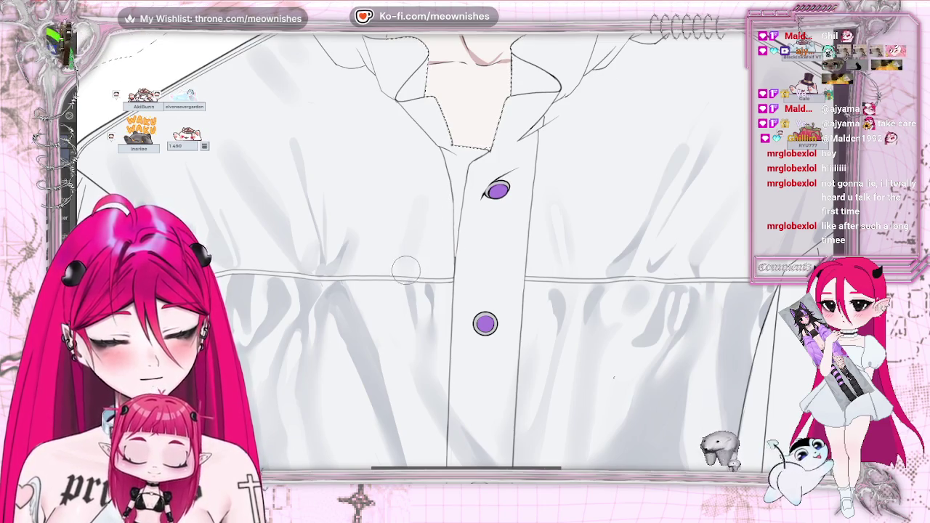
{"action": "scroll", "coordinate": [614, 378], "scroll_direction": "down", "scroll_amount": 5}
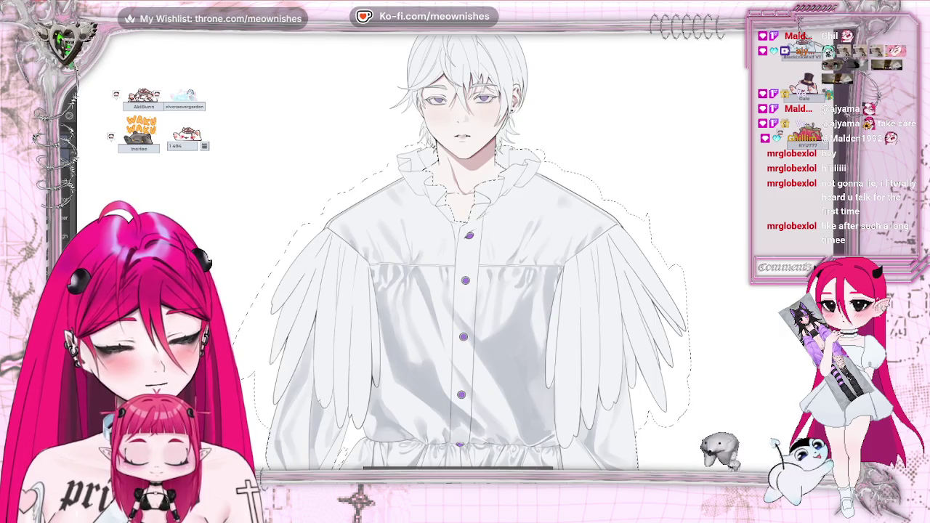
{"action": "scroll", "coordinate": [560, 336], "scroll_direction": "up", "scroll_amount": 3}
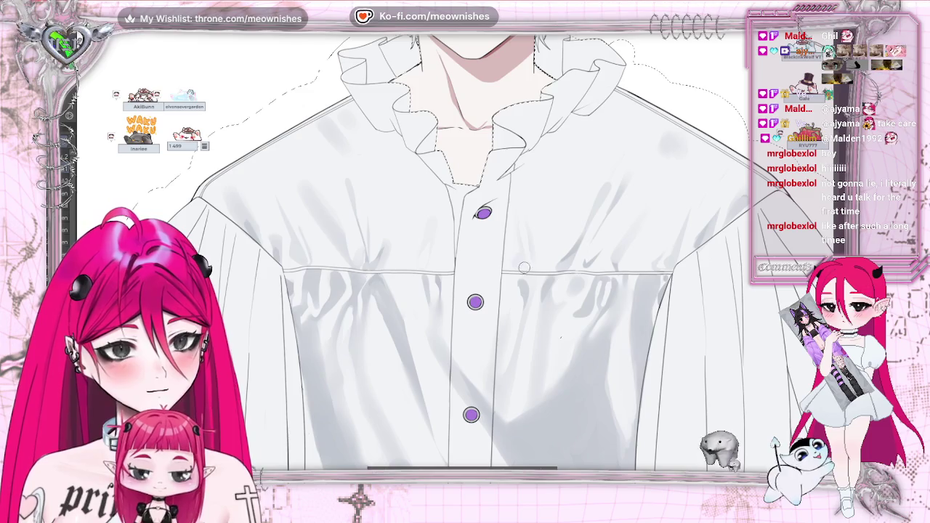
{"action": "scroll", "coordinate": [454, 258], "scroll_direction": "up", "scroll_amount": 2}
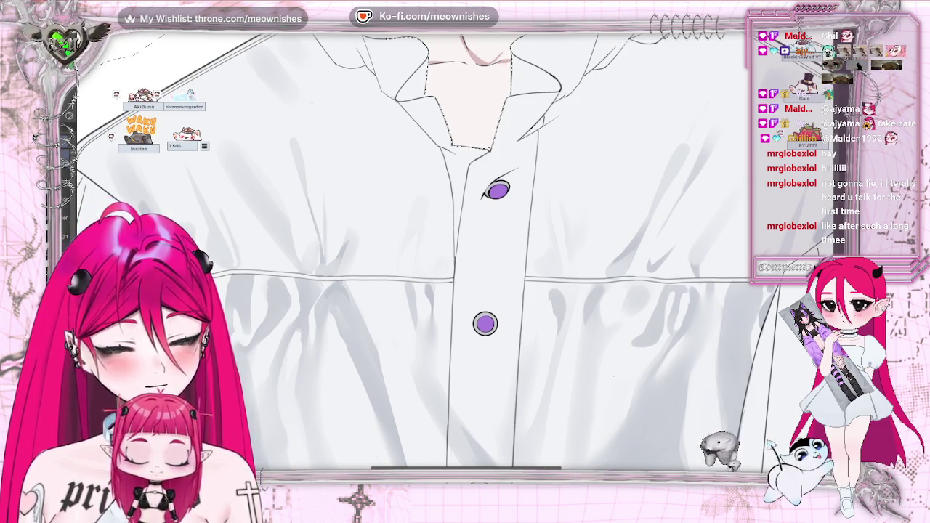
{"action": "scroll", "coordinate": [436, 252], "scroll_direction": "down", "scroll_amount": 3}
{"action": "scroll", "coordinate": [457, 253], "scroll_direction": "down", "scroll_amount": 5}
{"action": "scroll", "coordinate": [455, 258], "scroll_direction": "up", "scroll_amount": 3}
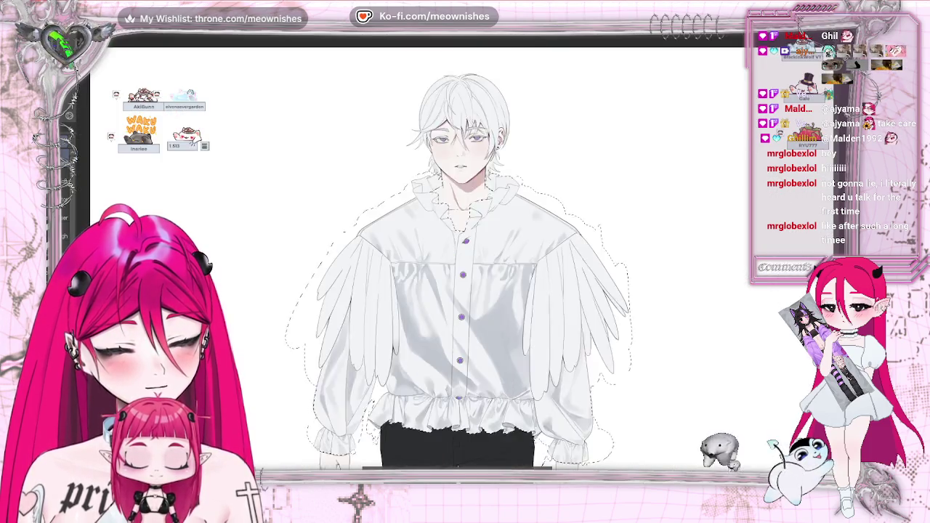
{"action": "scroll", "coordinate": [456, 258], "scroll_direction": "up", "scroll_amount": 2}
{"action": "scroll", "coordinate": [456, 258], "scroll_direction": "up", "scroll_amount": 2}
{"action": "scroll", "coordinate": [465, 250], "scroll_direction": "down", "scroll_amount": 3}
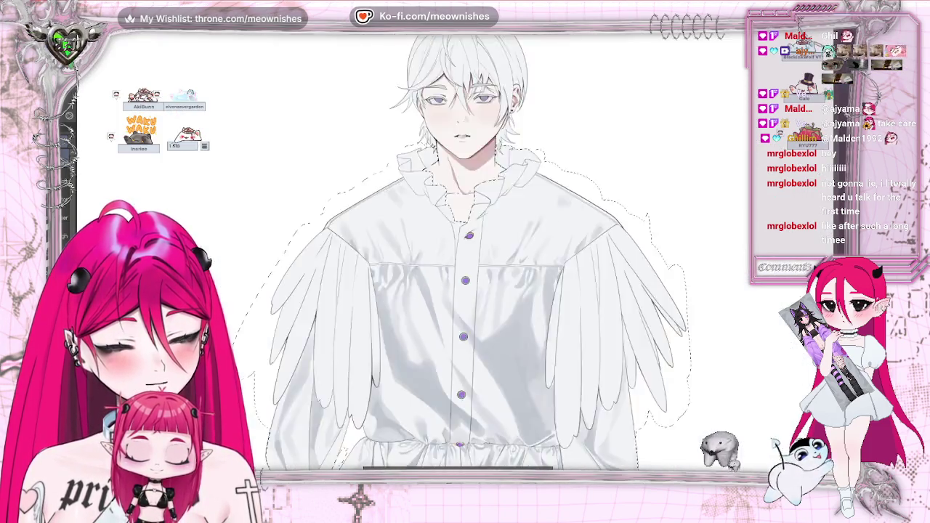
{"action": "scroll", "coordinate": [465, 251], "scroll_direction": "down", "scroll_amount": 3}
{"action": "scroll", "coordinate": [465, 251], "scroll_direction": "up", "scroll_amount": 5}
{"action": "scroll", "coordinate": [456, 258], "scroll_direction": "up", "scroll_amount": 1}
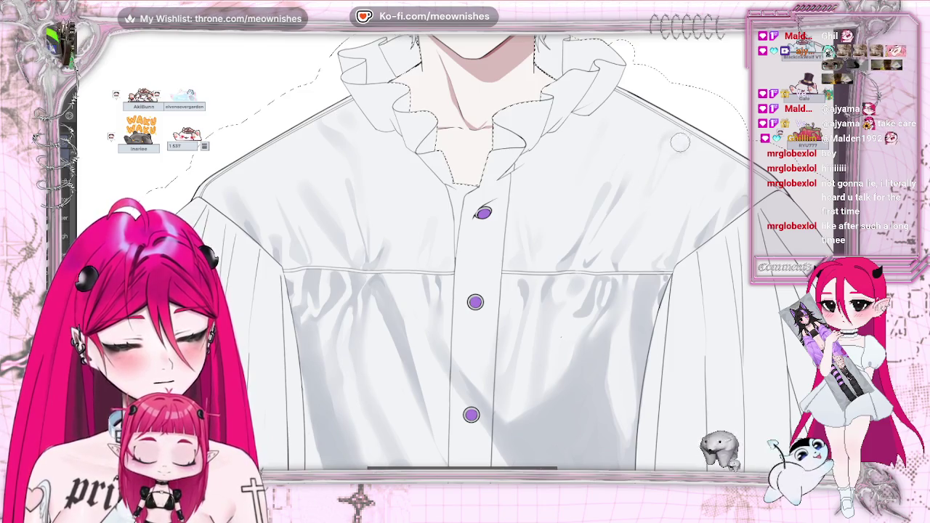
- Compare the full figure against the shirt close-up to judge the shading
{"action": "key", "text": "ctrl+0"}
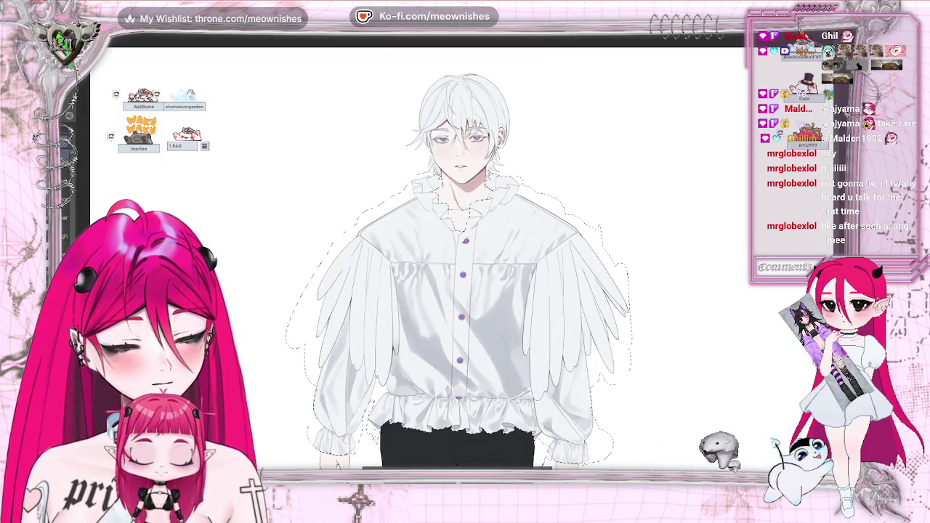
{"action": "key", "text": "ctrl+0"}
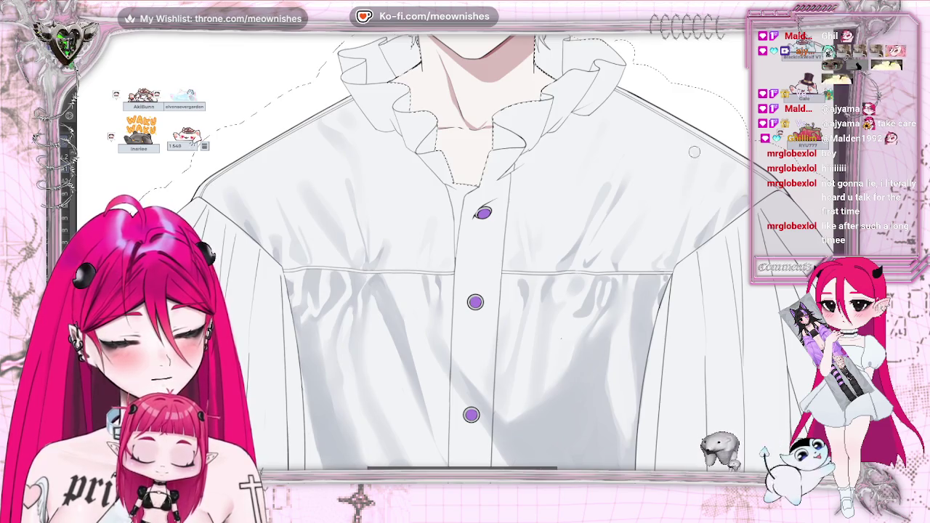
{"action": "key", "text": "ctrl+minus"}
{"action": "key", "text": "ctrl+minus"}
{"action": "key", "text": "ctrl+plus"}
{"action": "key", "text": "ctrl+plus"}
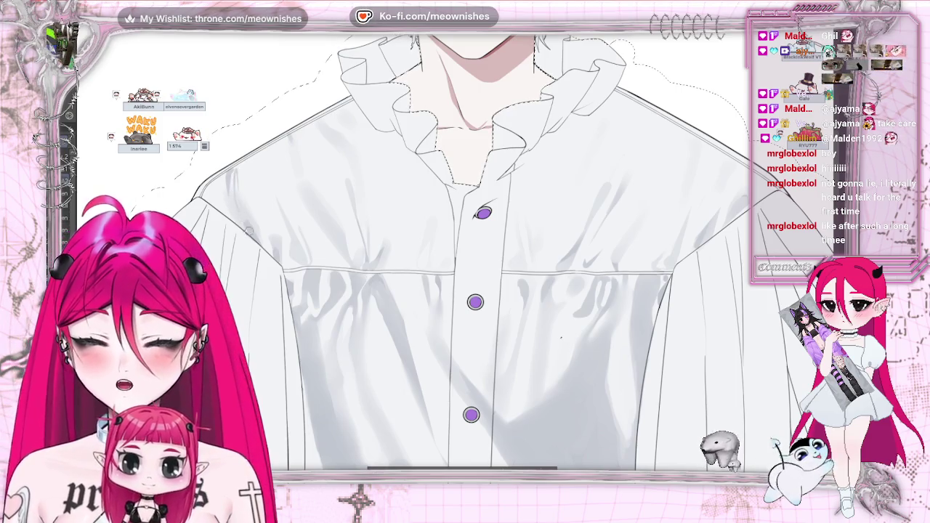
{"action": "scroll", "coordinate": [561, 337], "scroll_direction": "down", "scroll_amount": 5}
{"action": "scroll", "coordinate": [413, 119], "scroll_direction": "up", "scroll_amount": 5}
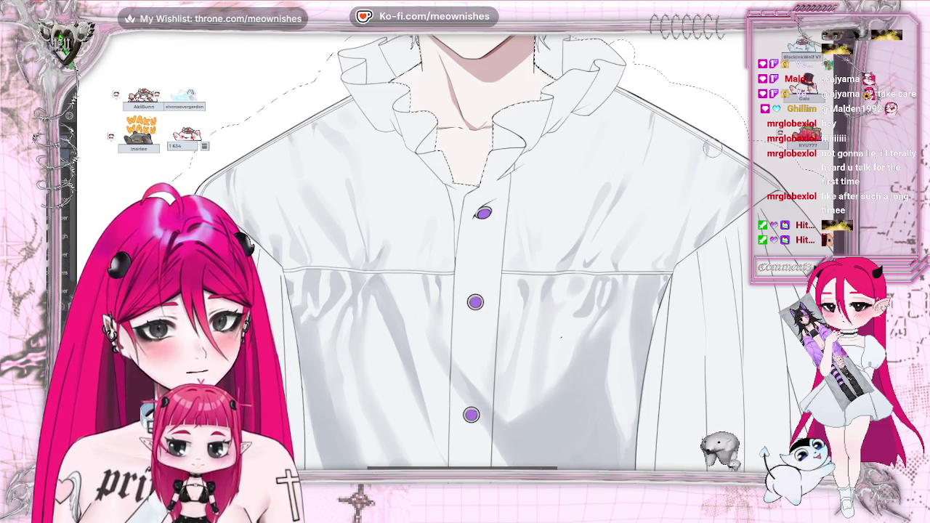
- Take a full-page overview, then settle on a mid-level view of the figure
{"action": "key", "text": "ctrl+0"}
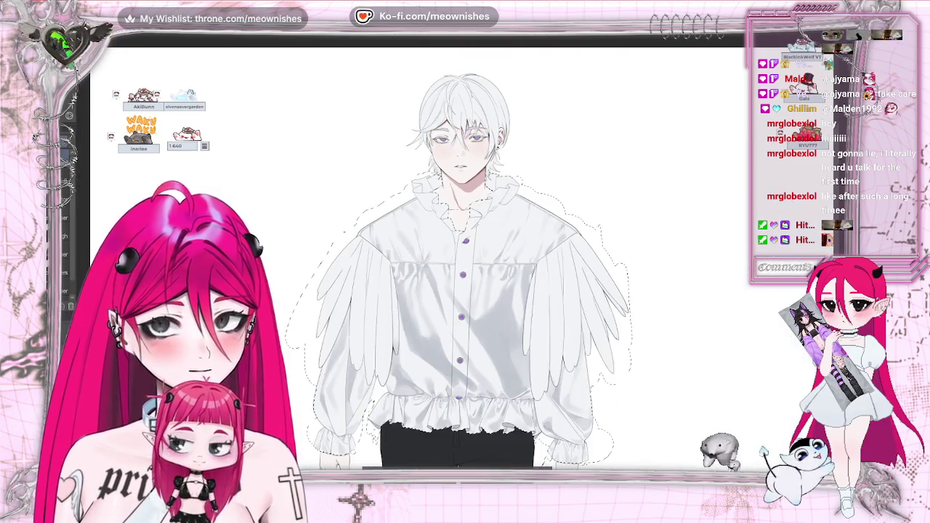
{"action": "key", "text": "ctrl+plus"}
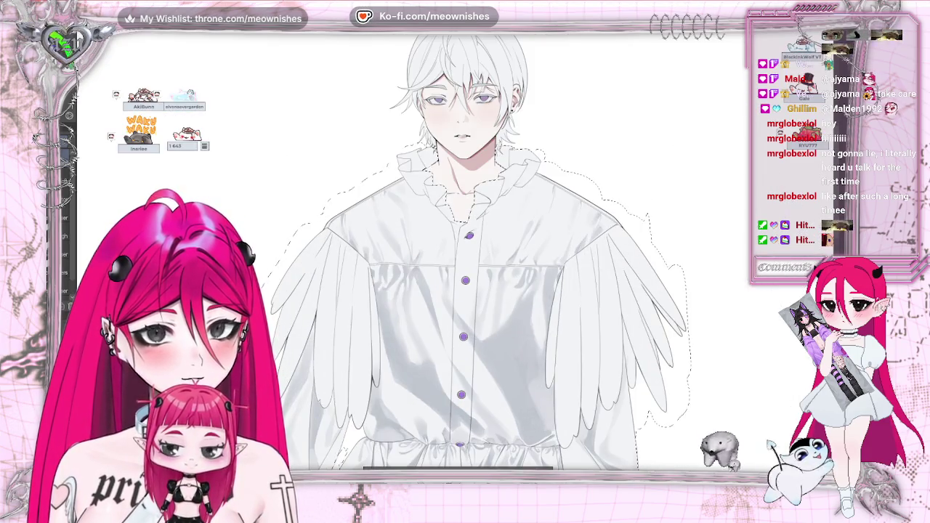
{"action": "key", "text": "ctrl+minus"}
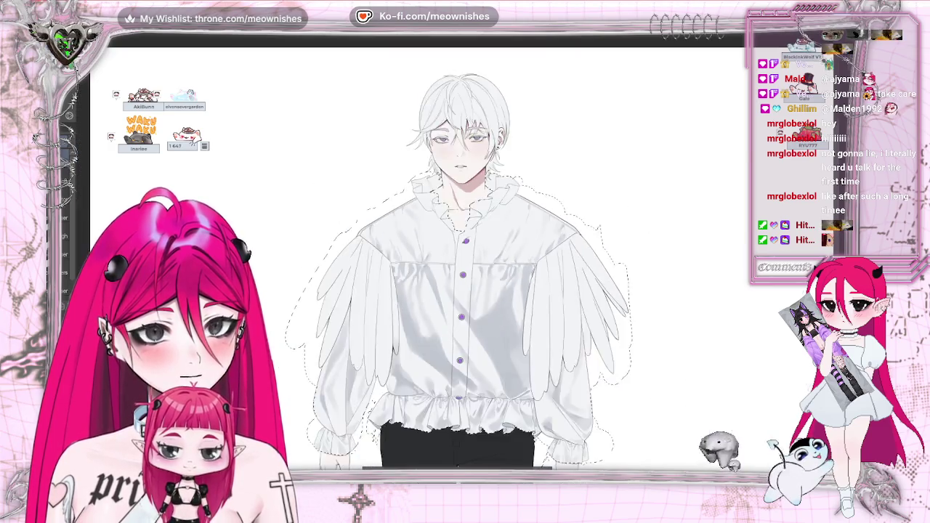
{"action": "key", "text": "ctrl+0"}
{"action": "key", "text": "ctrl+plus"}
{"action": "key", "text": "ctrl+plus"}
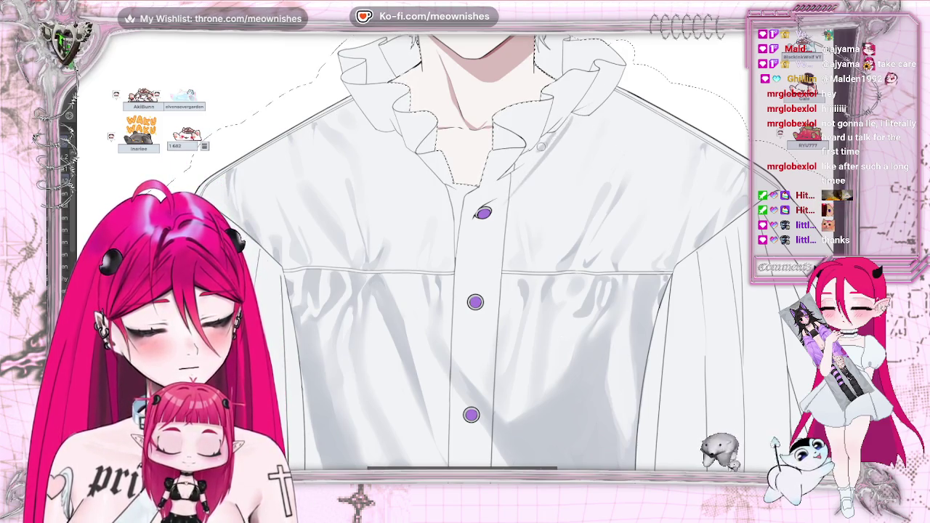
- Switch between the whole figure and the shirt close-up a few times
{"action": "key", "text": "ctrl+minus"}
{"action": "key", "text": "ctrl+minus"}
{"action": "key", "text": "ctrl+minus"}
{"action": "key", "text": "ctrl+plus"}
{"action": "key", "text": "ctrl+plus"}
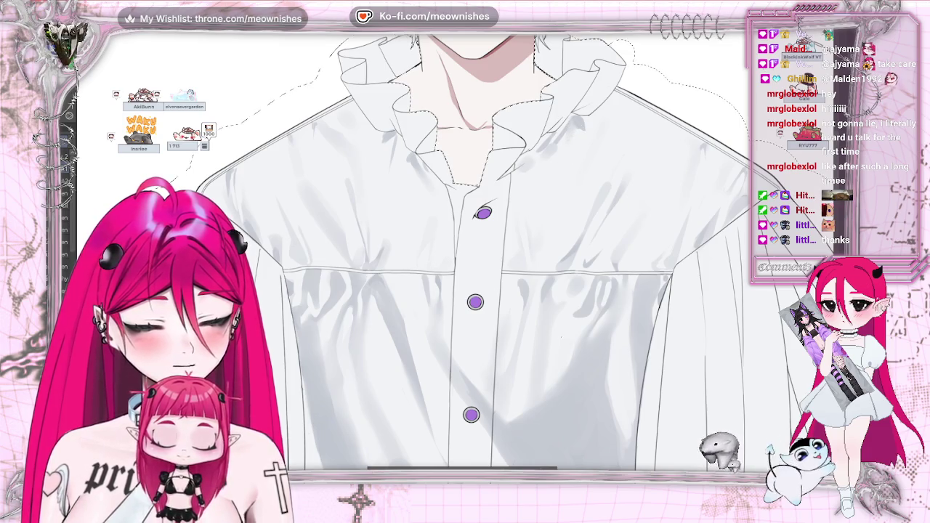
{"action": "key", "text": "ctrl+minus"}
{"action": "key", "text": "ctrl+minus"}
{"action": "key", "text": "ctrl+minus"}
{"action": "key", "text": "ctrl+plus"}
{"action": "key", "text": "ctrl+plus"}
{"action": "key", "text": "ctrl+plus"}
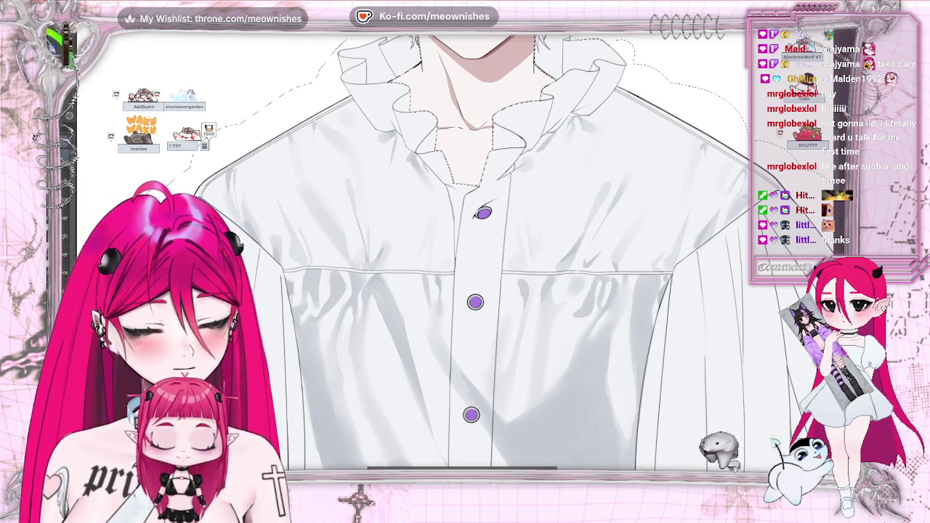
{"action": "scroll", "coordinate": [410, 161], "scroll_direction": "down", "scroll_amount": 3}
{"action": "scroll", "coordinate": [410, 161], "scroll_direction": "up", "scroll_amount": 3}
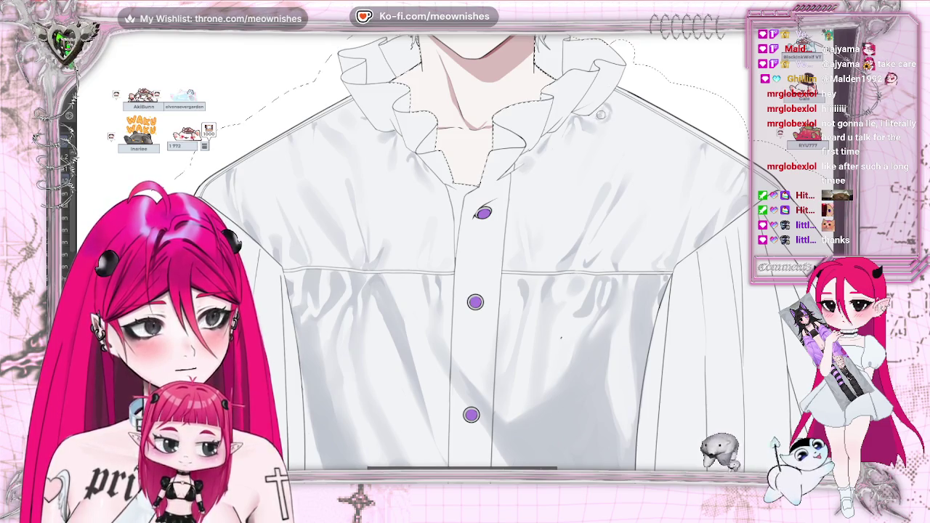
- Move down the canvas to the ruffled shirt hem above the dark trousers
{"action": "scroll", "coordinate": [560, 337], "scroll_direction": "down", "scroll_amount": 1}
{"action": "scroll", "coordinate": [560, 337], "scroll_direction": "down", "scroll_amount": 3}
{"action": "scroll", "coordinate": [509, 342], "scroll_direction": "down", "scroll_amount": 2}
{"action": "scroll", "coordinate": [472, 345], "scroll_direction": "up", "scroll_amount": 2}
{"action": "scroll", "coordinate": [456, 258], "scroll_direction": "up", "scroll_amount": 2}
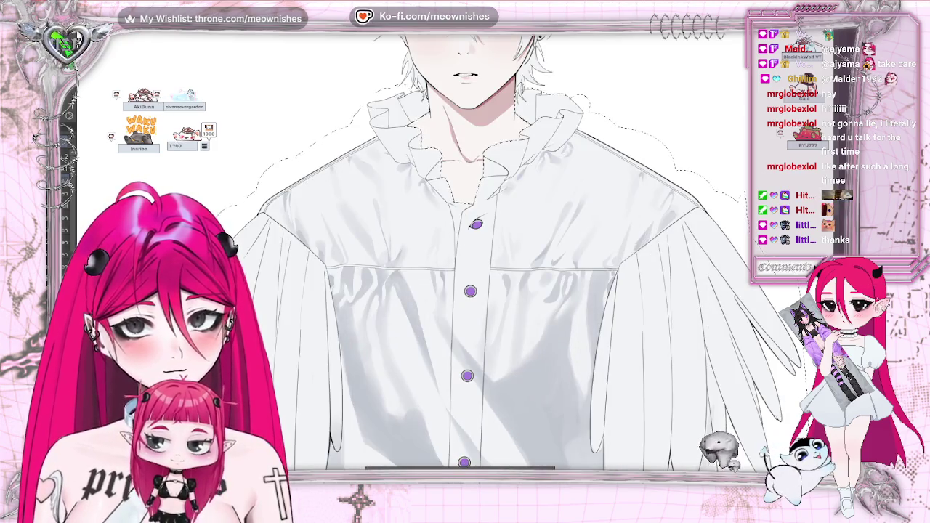
{"action": "scroll", "coordinate": [454, 259], "scroll_direction": "up", "scroll_amount": 1}
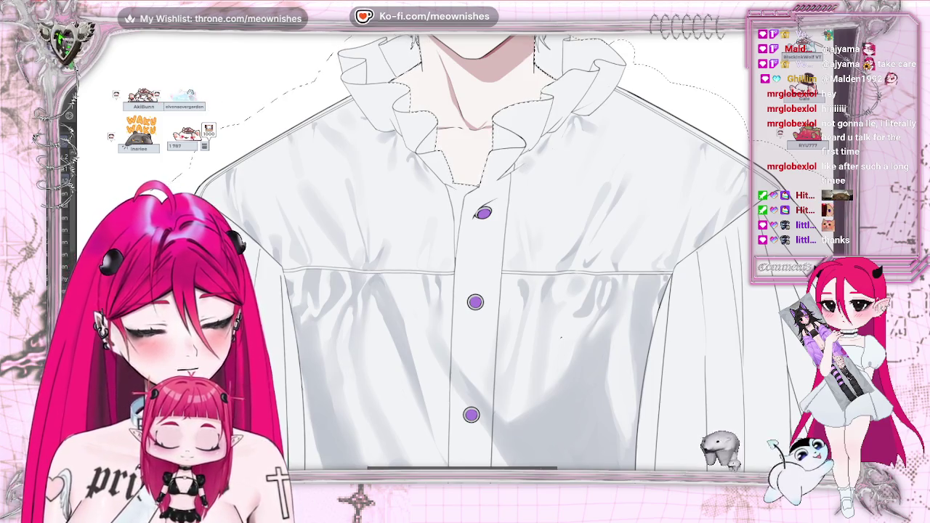
{"action": "scroll", "coordinate": [455, 259], "scroll_direction": "up", "scroll_amount": 1}
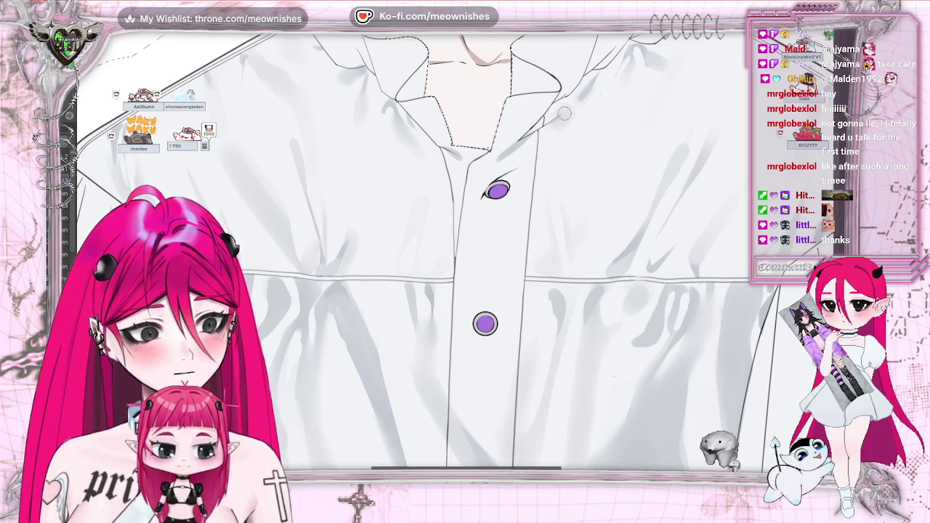
{"action": "scroll", "coordinate": [614, 377], "scroll_direction": "down", "scroll_amount": 3}
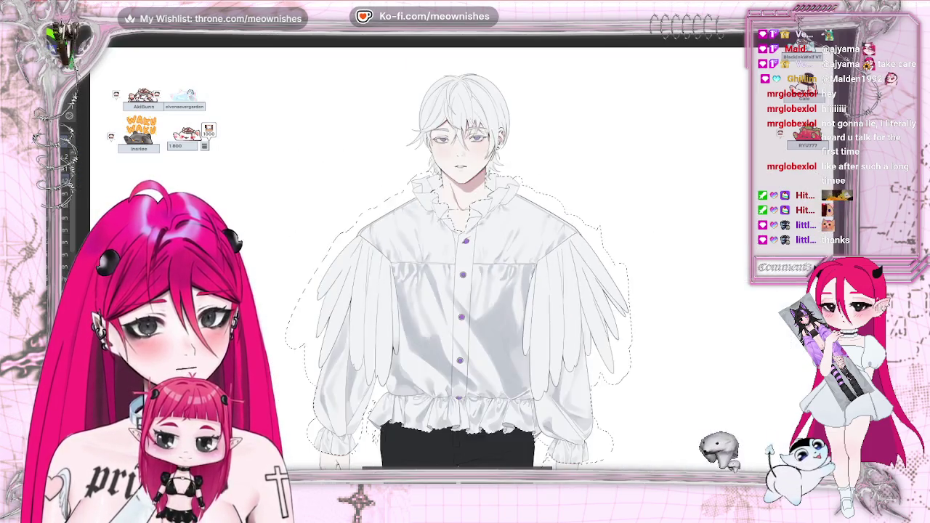
{"action": "scroll", "coordinate": [614, 377], "scroll_direction": "up", "scroll_amount": 3}
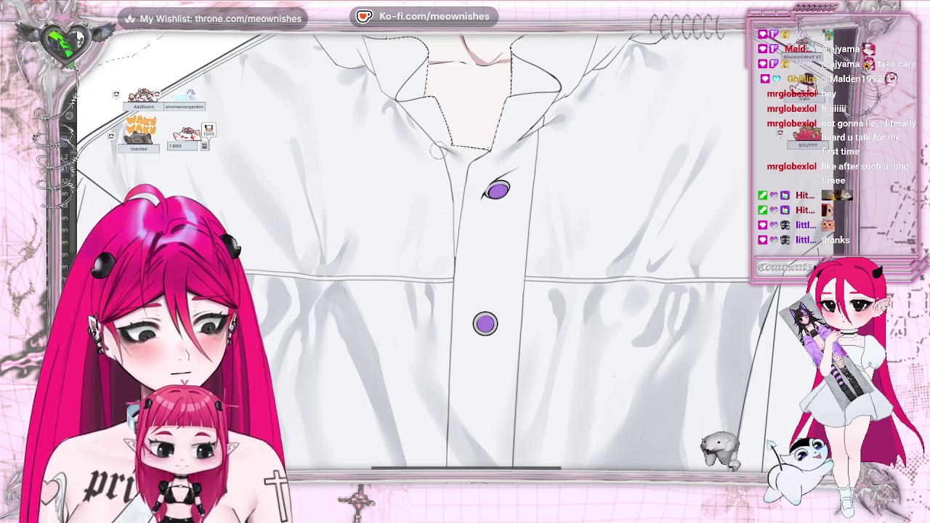
{"action": "scroll", "coordinate": [614, 377], "scroll_direction": "down", "scroll_amount": 3}
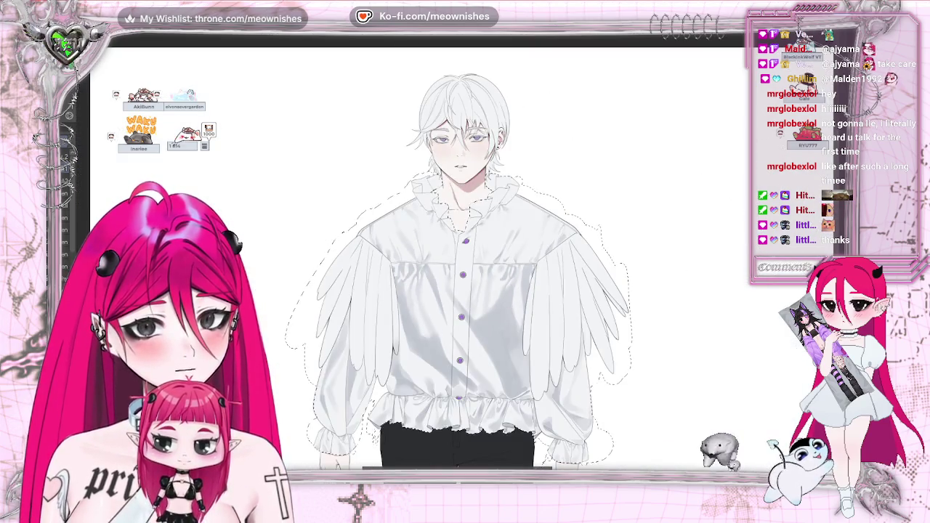
{"action": "scroll", "coordinate": [456, 257], "scroll_direction": "up", "scroll_amount": 3}
{"action": "scroll", "coordinate": [465, 262], "scroll_direction": "down", "scroll_amount": 2}
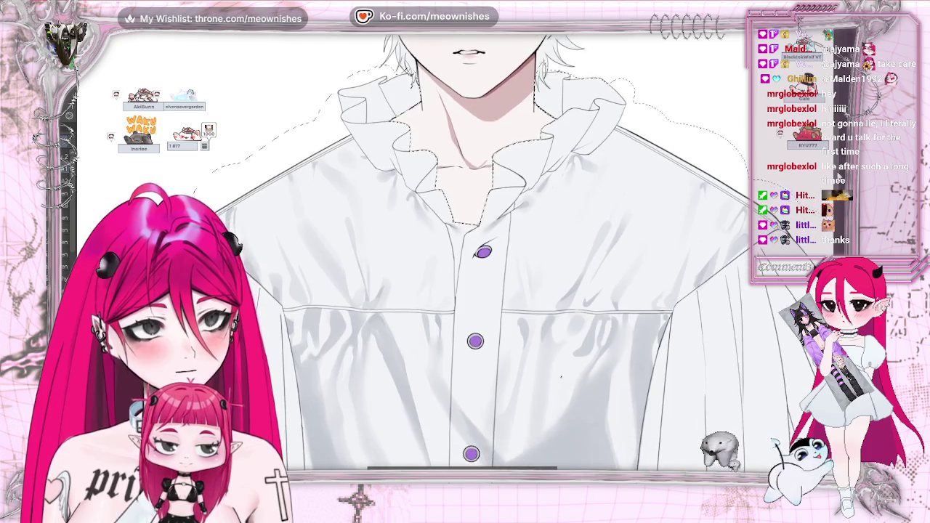
{"action": "scroll", "coordinate": [465, 262], "scroll_direction": "down", "scroll_amount": 5}
{"action": "scroll", "coordinate": [465, 261], "scroll_direction": "down", "scroll_amount": 3}
{"action": "scroll", "coordinate": [466, 262], "scroll_direction": "up", "scroll_amount": 1}
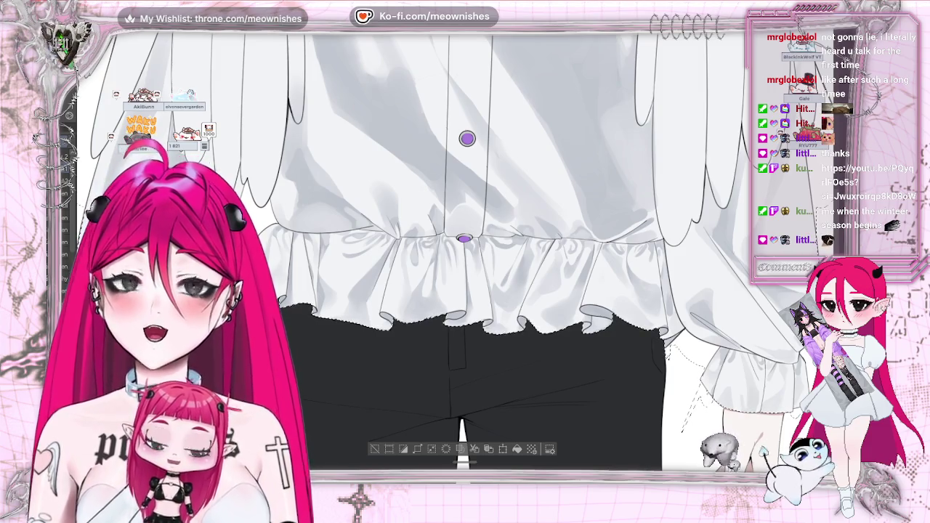
- Return to the ruffled collar and purple buttons, then fit the whole winged figure
{"action": "scroll", "coordinate": [465, 254], "scroll_direction": "up", "scroll_amount": 3}
{"action": "scroll", "coordinate": [465, 254], "scroll_direction": "up", "scroll_amount": 3}
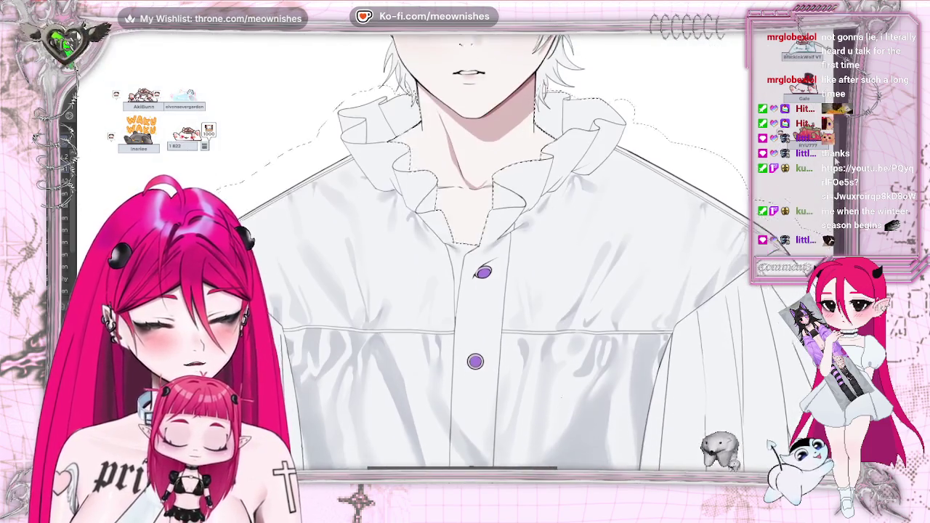
{"action": "scroll", "coordinate": [581, 387], "scroll_direction": "down", "scroll_amount": 2}
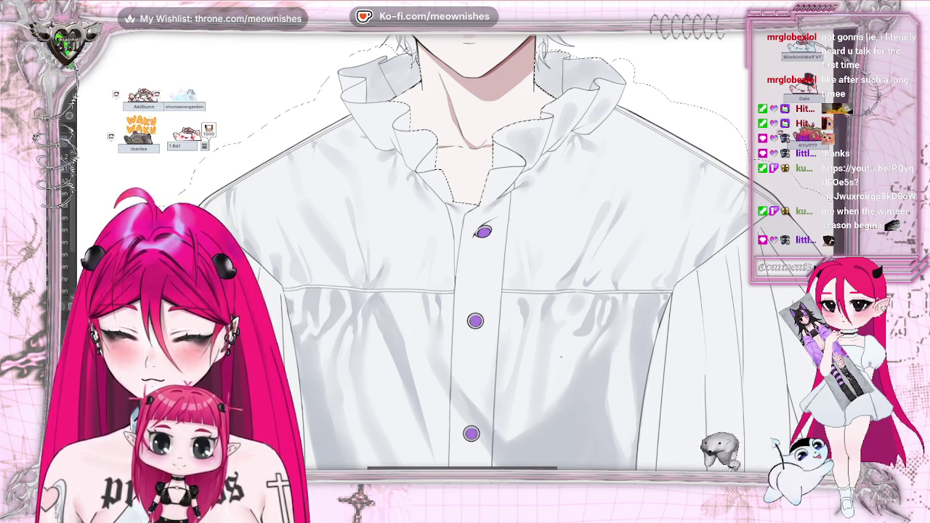
{"action": "key", "text": "ctrl+0"}
{"action": "key", "text": "ctrl+minus"}
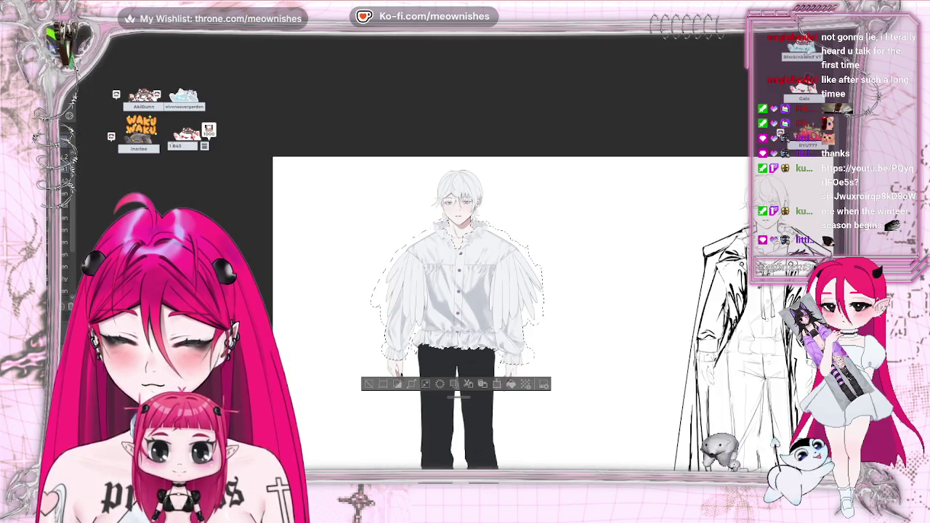
{"action": "scroll", "coordinate": [456, 282], "scroll_direction": "up", "scroll_amount": 5}
{"action": "scroll", "coordinate": [456, 283], "scroll_direction": "up", "scroll_amount": 3}
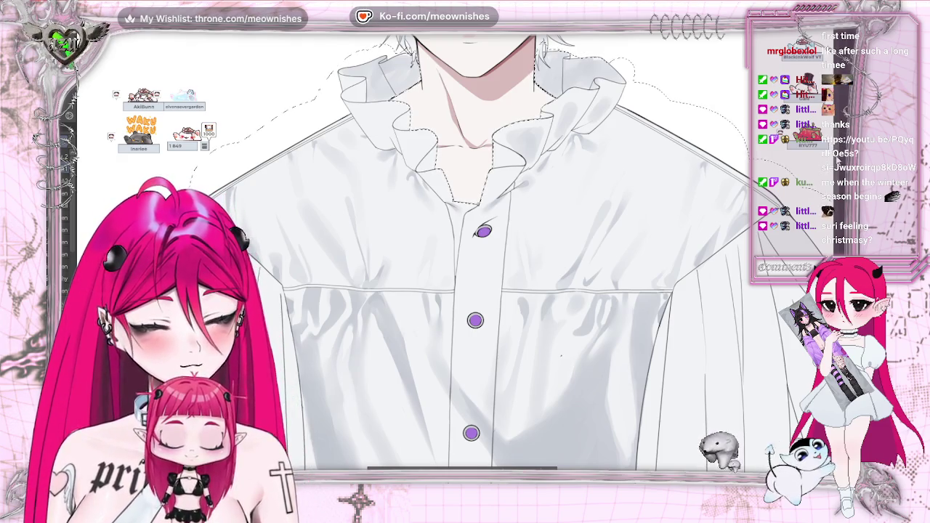
{"action": "scroll", "coordinate": [480, 251], "scroll_direction": "up", "scroll_amount": 3}
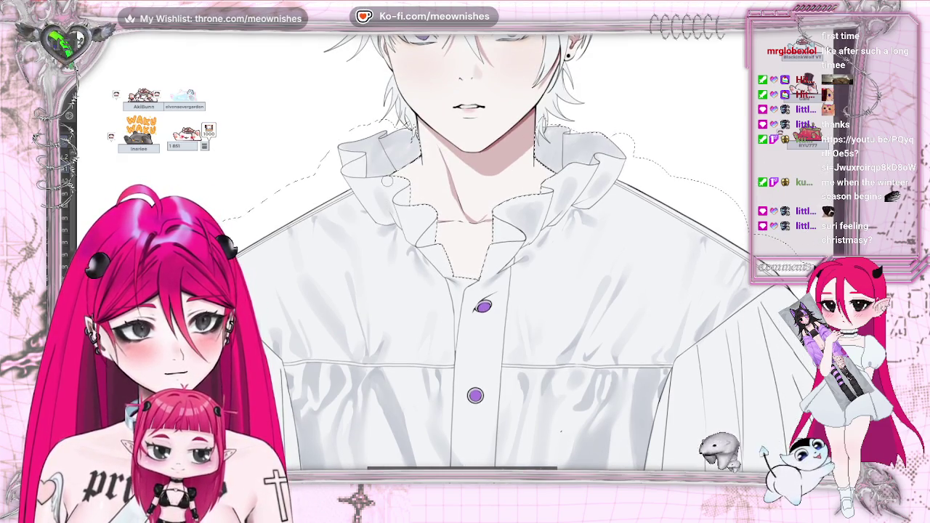
{"action": "scroll", "coordinate": [452, 252], "scroll_direction": "up", "scroll_amount": 2}
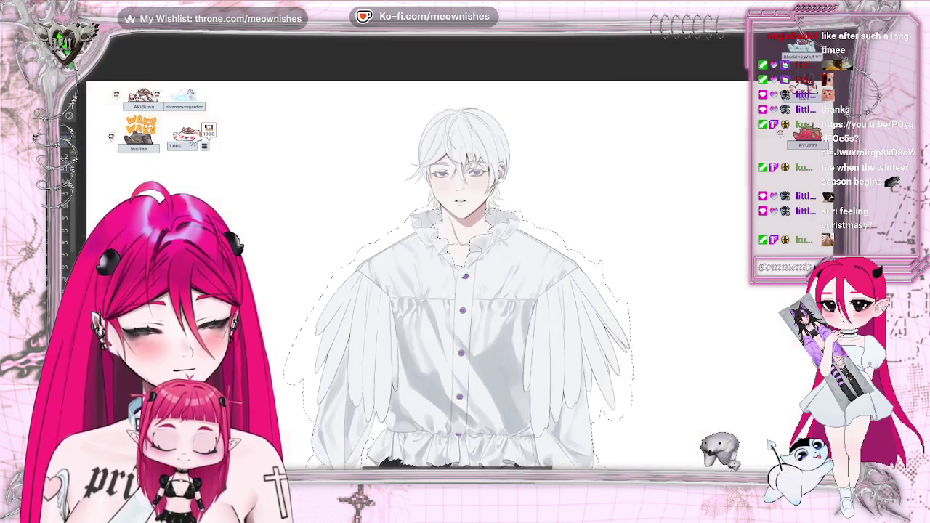
{"action": "scroll", "coordinate": [465, 254], "scroll_direction": "up", "scroll_amount": 5}
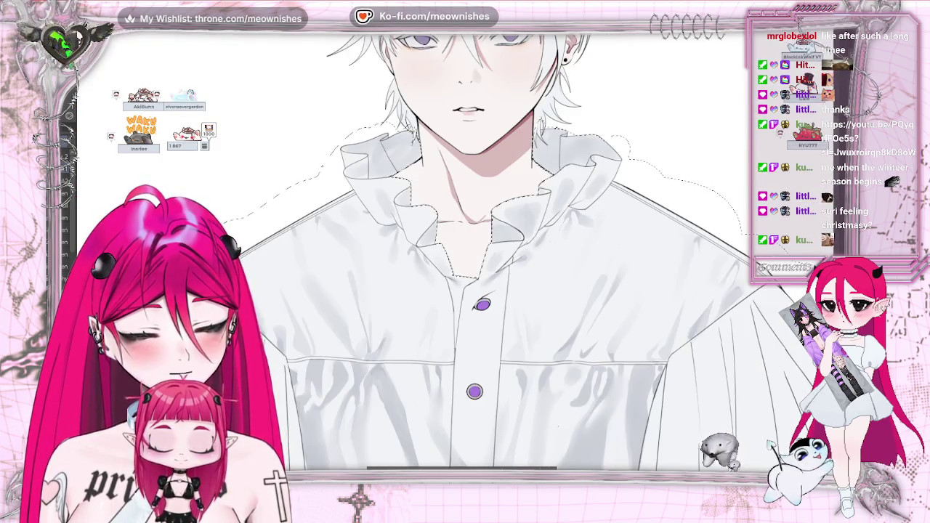
{"action": "scroll", "coordinate": [345, 165], "scroll_direction": "up", "scroll_amount": 2}
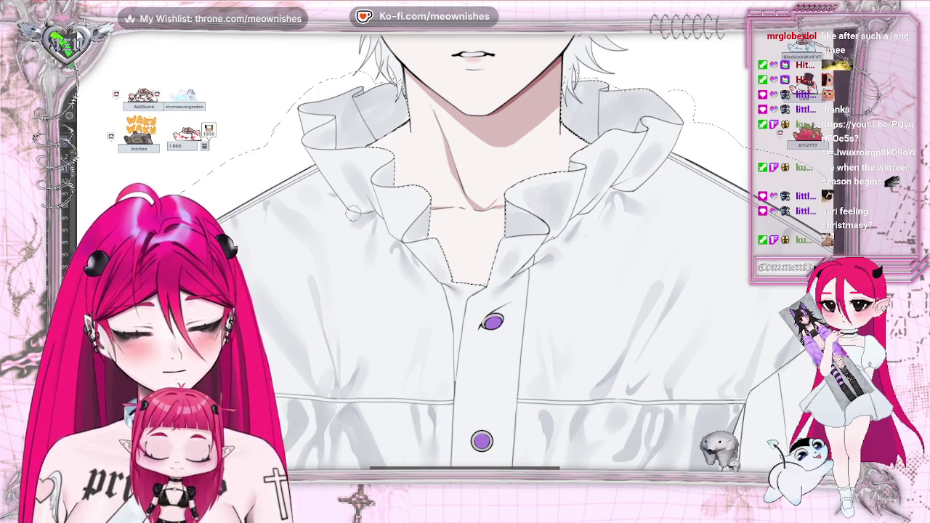